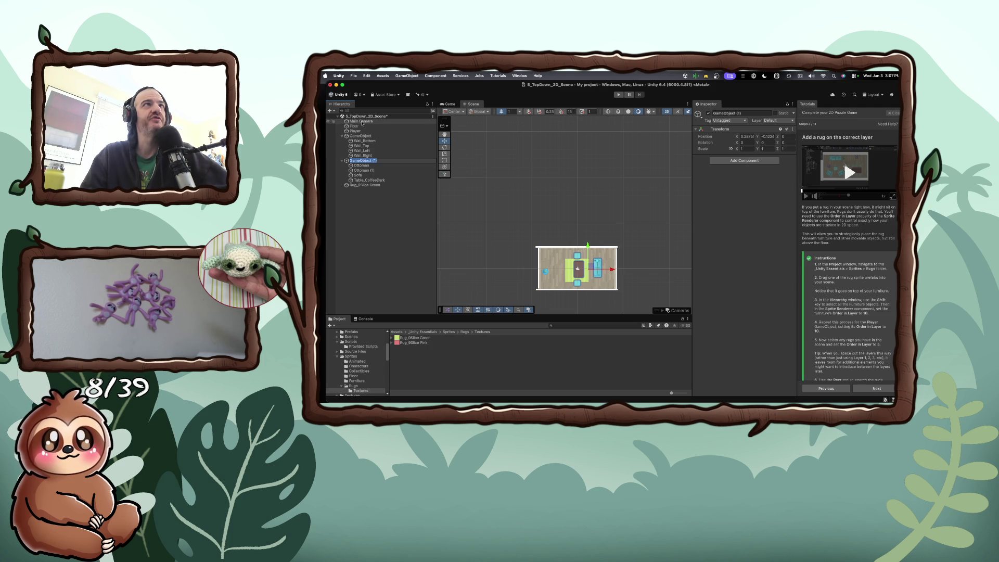
- Inspect the camera, Floor, Player, walls and furniture objects in the Hierarchy
{"action": "left_click", "coordinate": [362, 121]}
{"action": "left_click", "coordinate": [360, 126]}
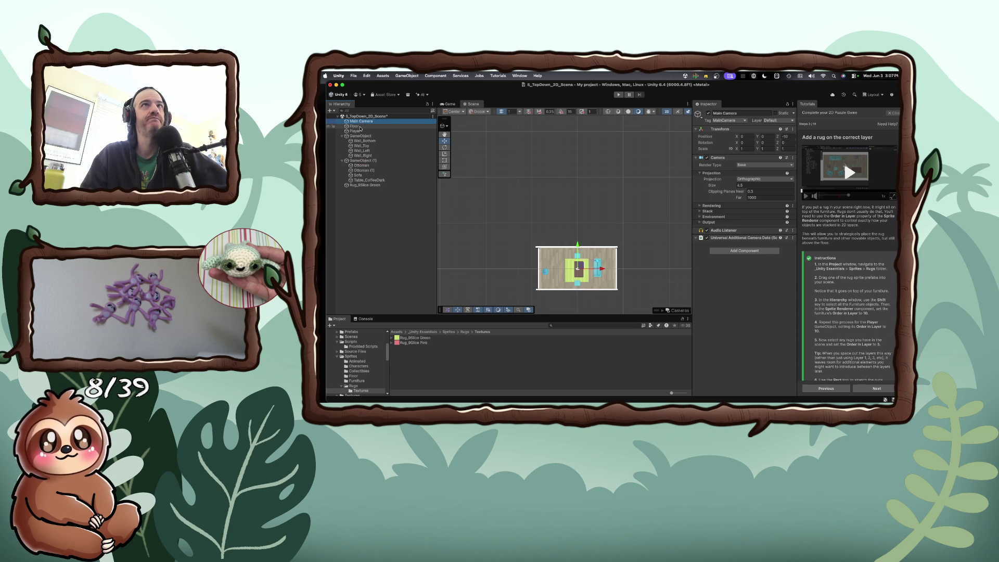
{"action": "left_click", "coordinate": [356, 131]}
{"action": "left_click", "coordinate": [360, 136]}
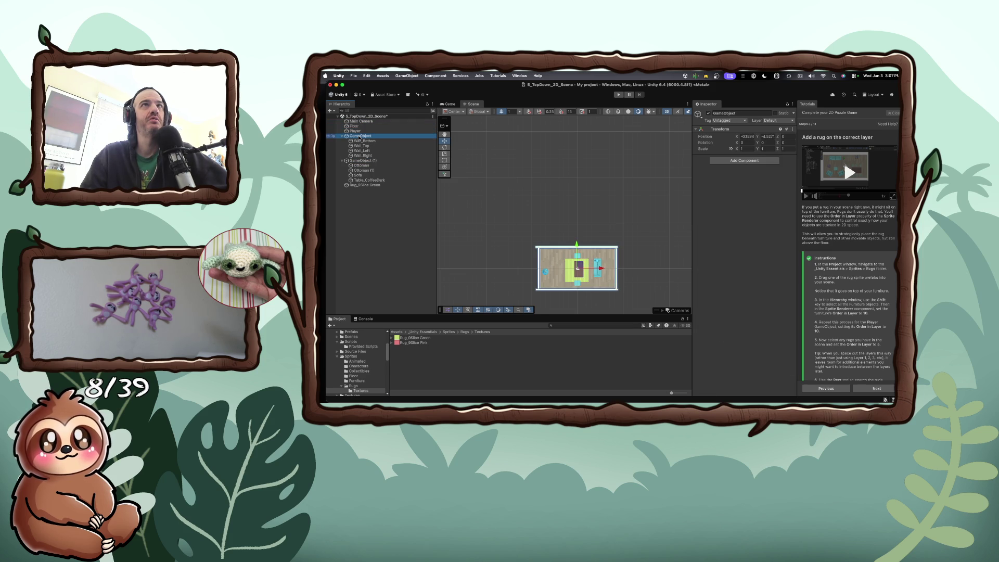
{"action": "left_click", "coordinate": [360, 161]}
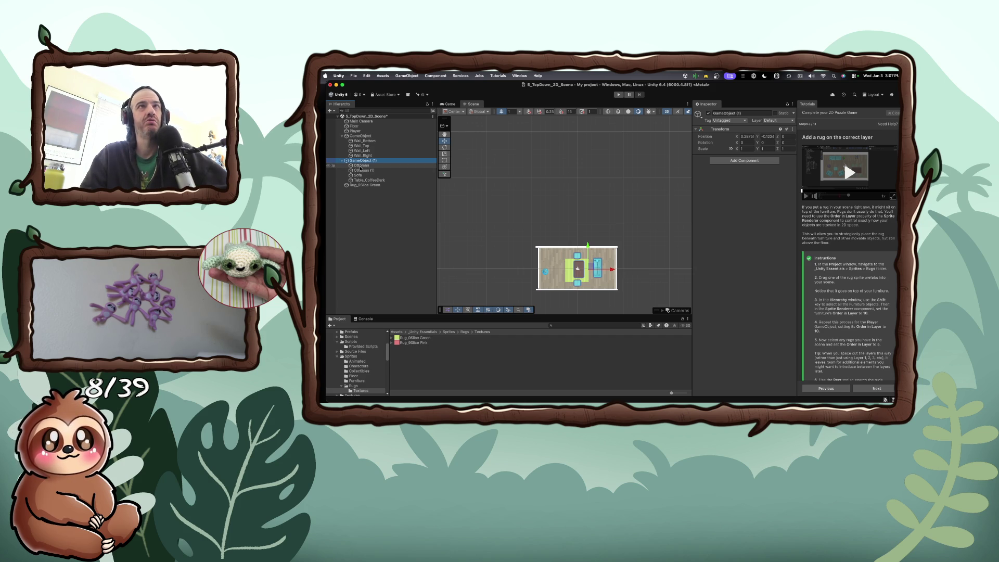
{"action": "left_click", "coordinate": [360, 165]}
{"action": "right_click", "coordinate": [359, 166]}
{"action": "key", "text": "Escape"}
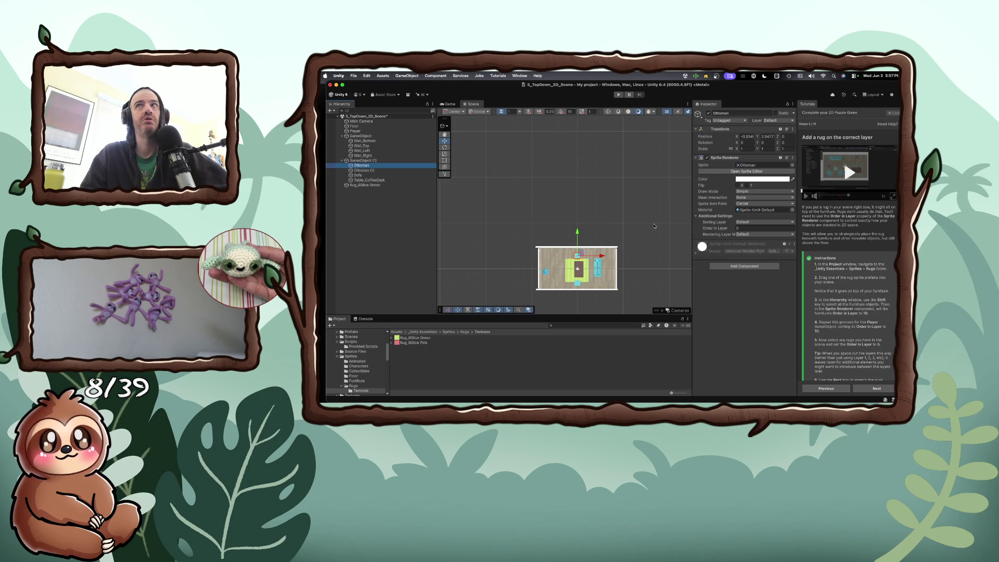
- Set Order in Layer to 10 on both ottomans, the Sofa and Table_CoffeeDark
{"action": "left_click", "coordinate": [373, 161]}
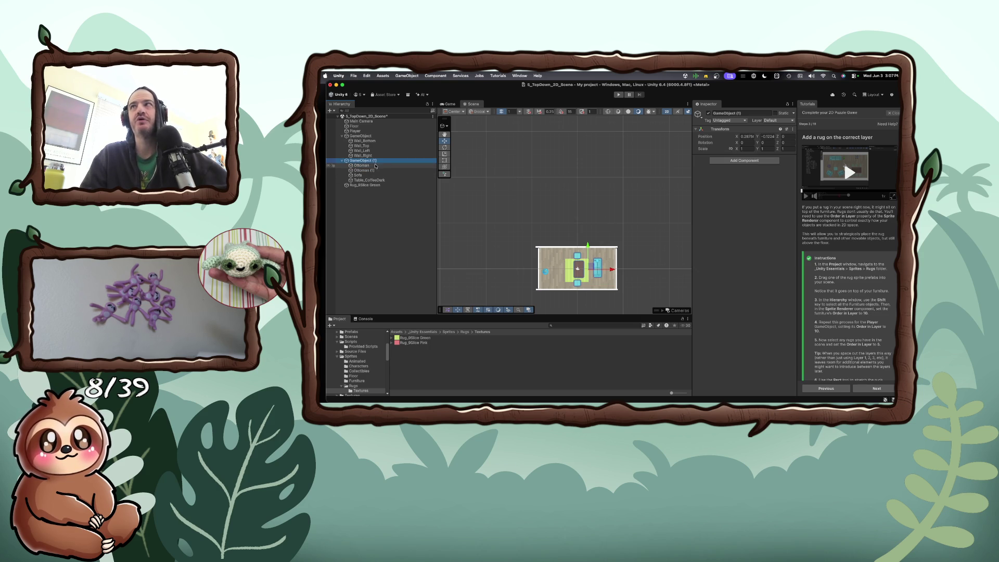
{"action": "left_click", "coordinate": [366, 165]}
{"action": "left_click", "coordinate": [738, 228]}
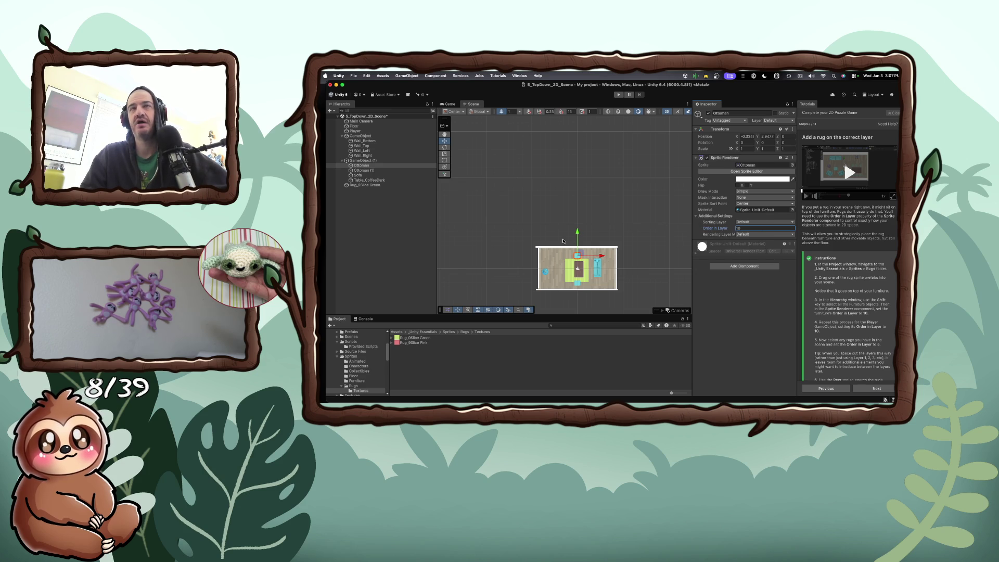
{"action": "left_click", "coordinate": [368, 170]}
{"action": "left_click", "coordinate": [739, 227]}
{"action": "type", "text": "10"}
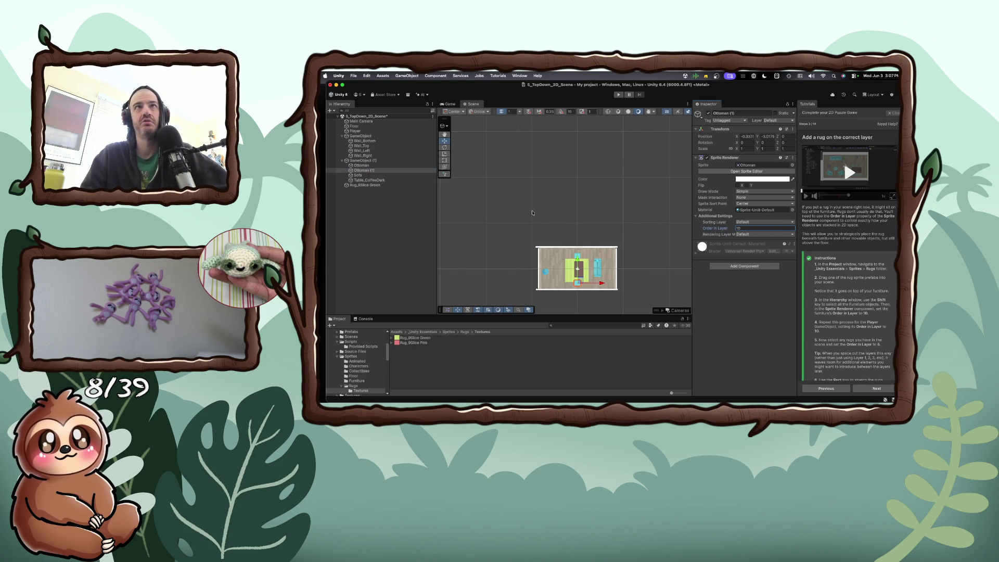
{"action": "left_click", "coordinate": [359, 175]}
{"action": "left_click", "coordinate": [738, 227]}
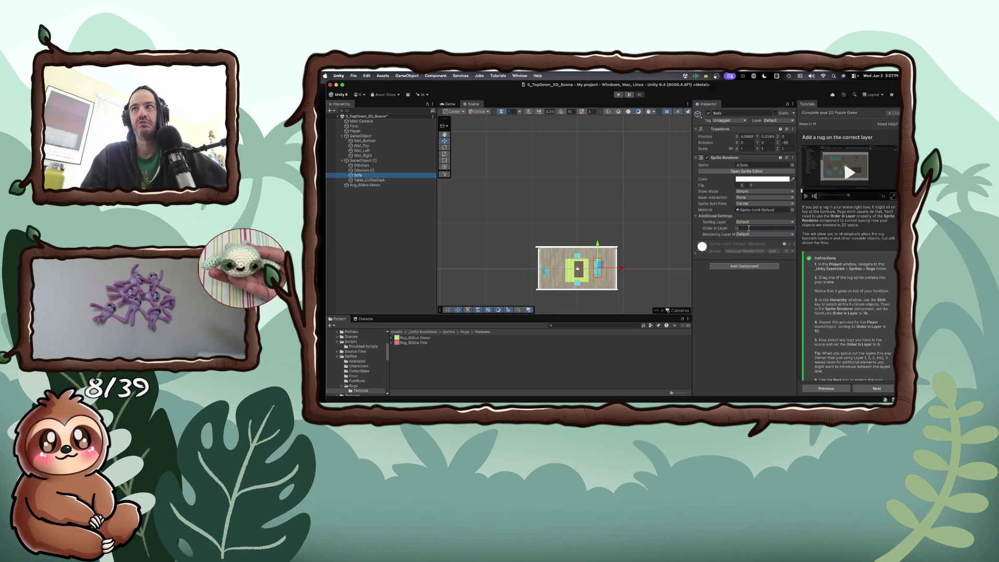
{"action": "type", "text": "10"}
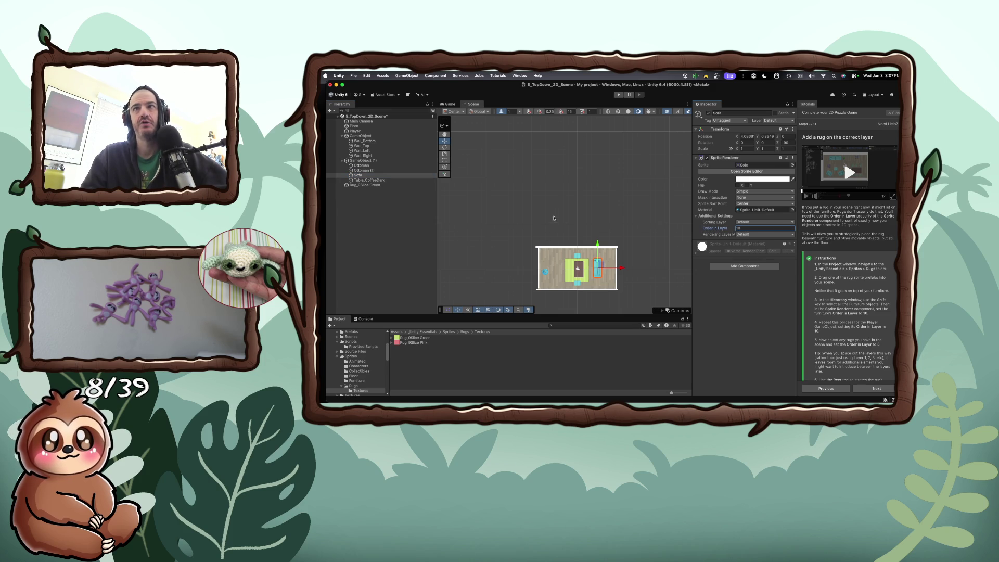
{"action": "left_click", "coordinate": [418, 180]}
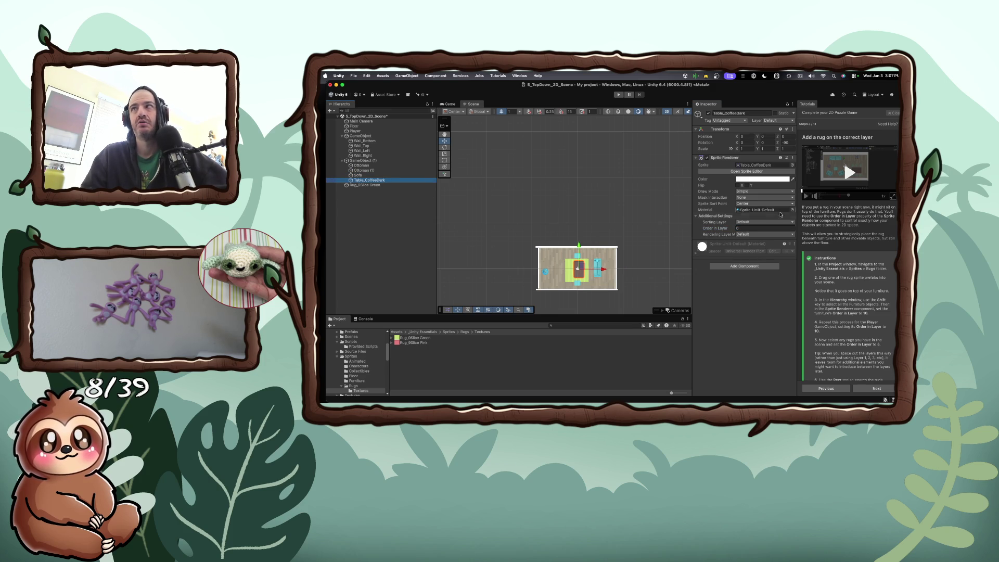
{"action": "left_click", "coordinate": [765, 228]}
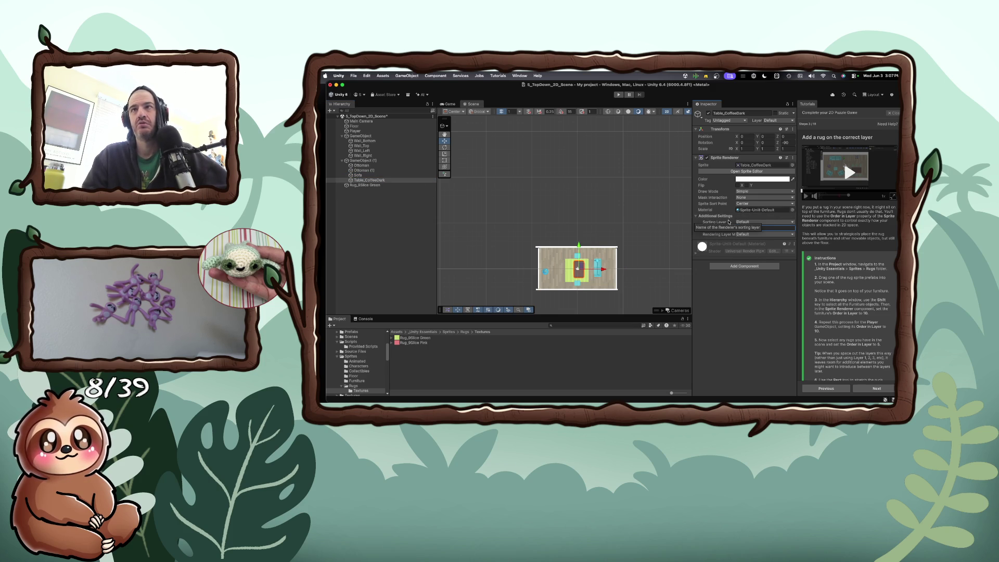
{"action": "type", "text": "10"}
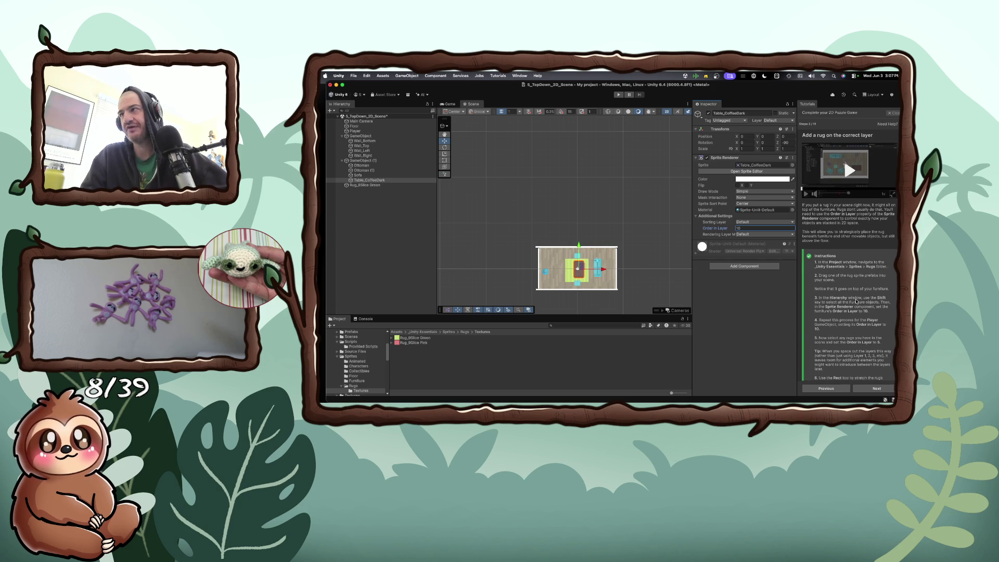
- Set Rug_9Slice Green's Order in Layer to 5 and widen the Inspector
{"action": "scroll", "coordinate": [856, 301], "scroll_direction": "down", "scroll_amount": 1}
{"action": "scroll", "coordinate": [855, 300], "scroll_direction": "down", "scroll_amount": 1}
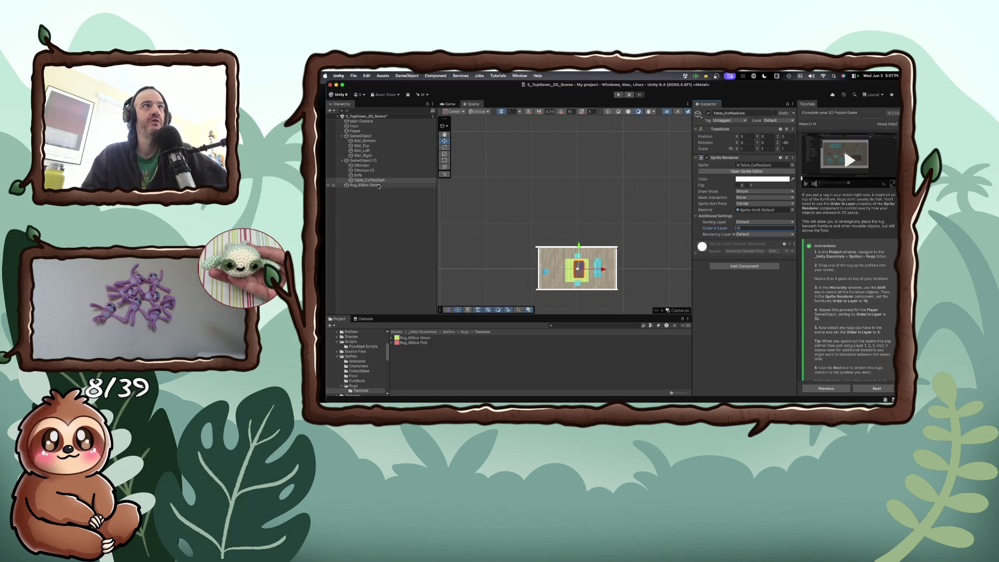
{"action": "left_click", "coordinate": [378, 186]}
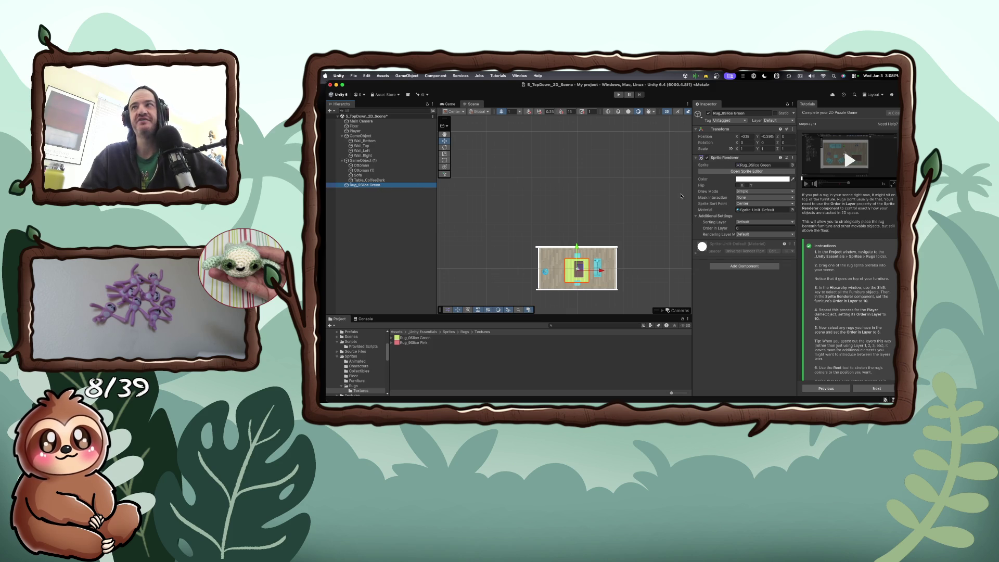
{"action": "left_click", "coordinate": [746, 229]}
{"action": "type", "text": "5"}
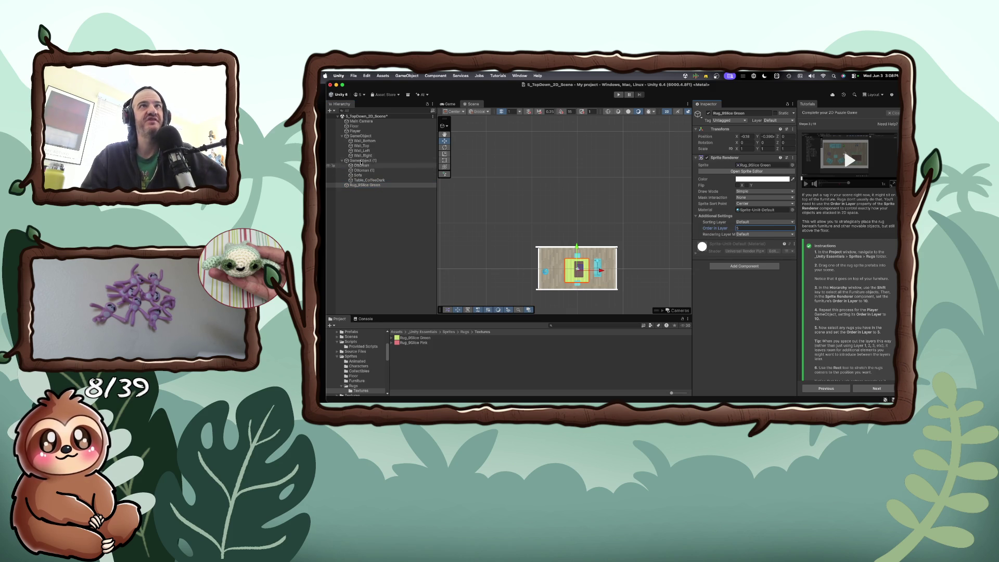
{"action": "left_click", "coordinate": [363, 161]}
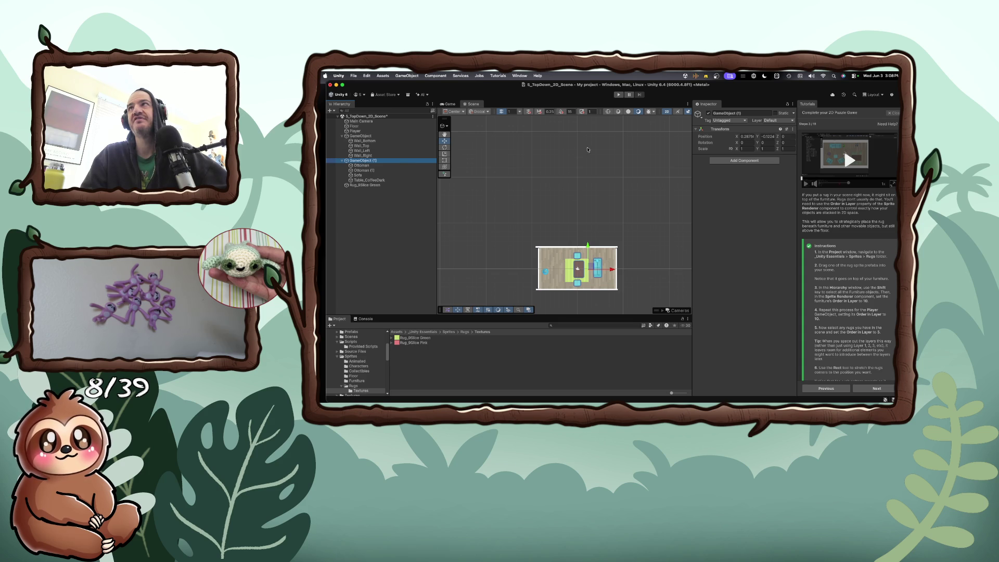
{"action": "mouse_move", "coordinate": [692, 162]}
{"action": "left_mouse_down"}
{"action": "mouse_move", "coordinate": [608, 160]}
{"action": "mouse_move", "coordinate": [656, 160]}
{"action": "left_mouse_up"}
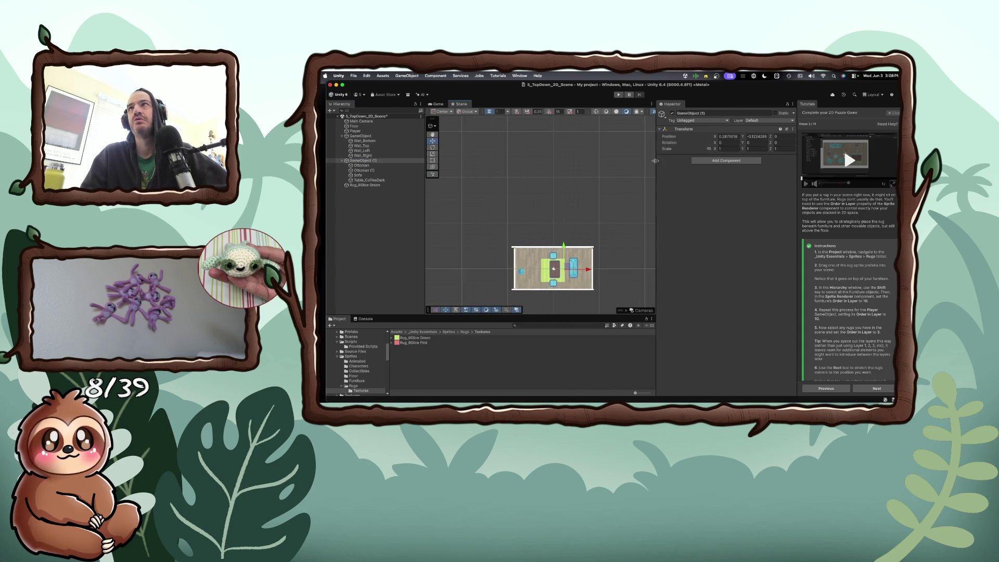
- Confirm Ottoman, Ottoman (1), Sofa and Table_CoffeeDark each show Order in Layer 10
{"action": "left_click", "coordinate": [793, 113]}
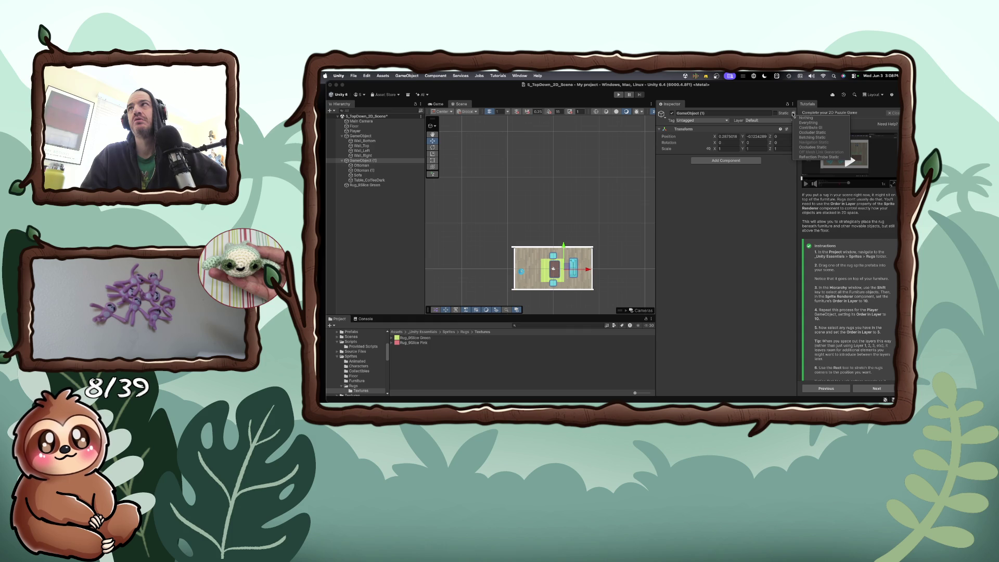
{"action": "left_click", "coordinate": [727, 216]}
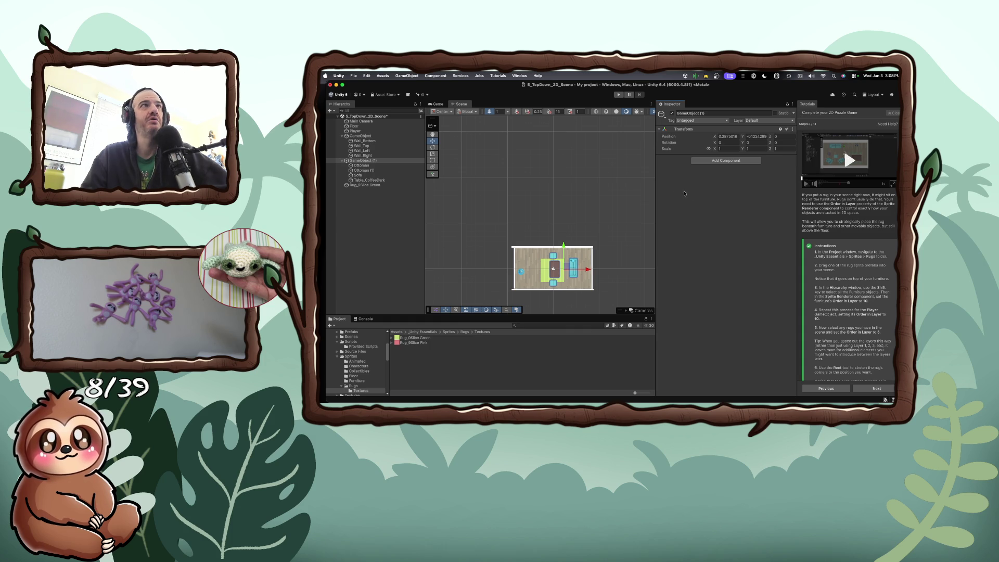
{"action": "left_click", "coordinate": [361, 165]}
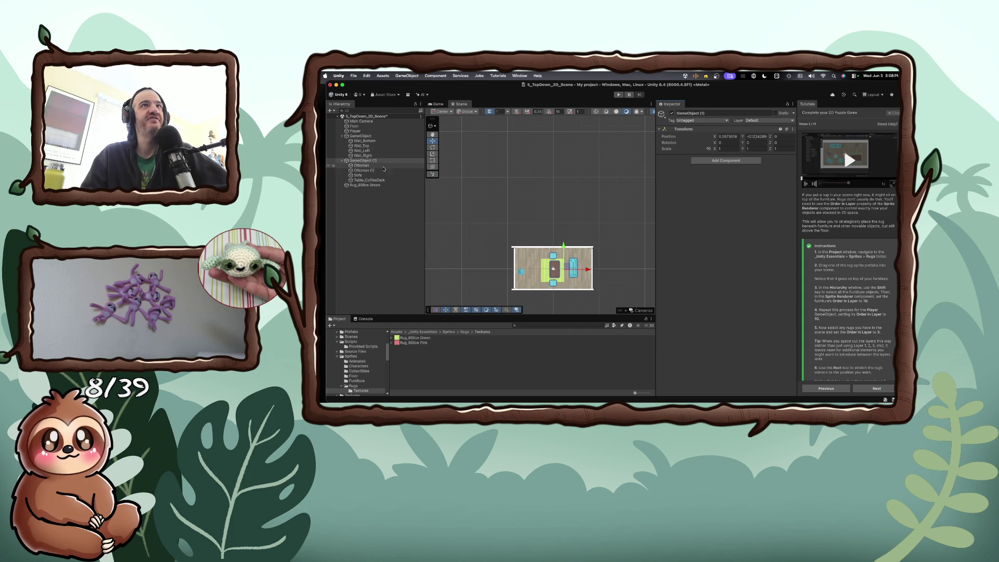
{"action": "left_click", "coordinate": [356, 171]}
{"action": "left_click", "coordinate": [356, 176]}
{"action": "left_click", "coordinate": [356, 180]}
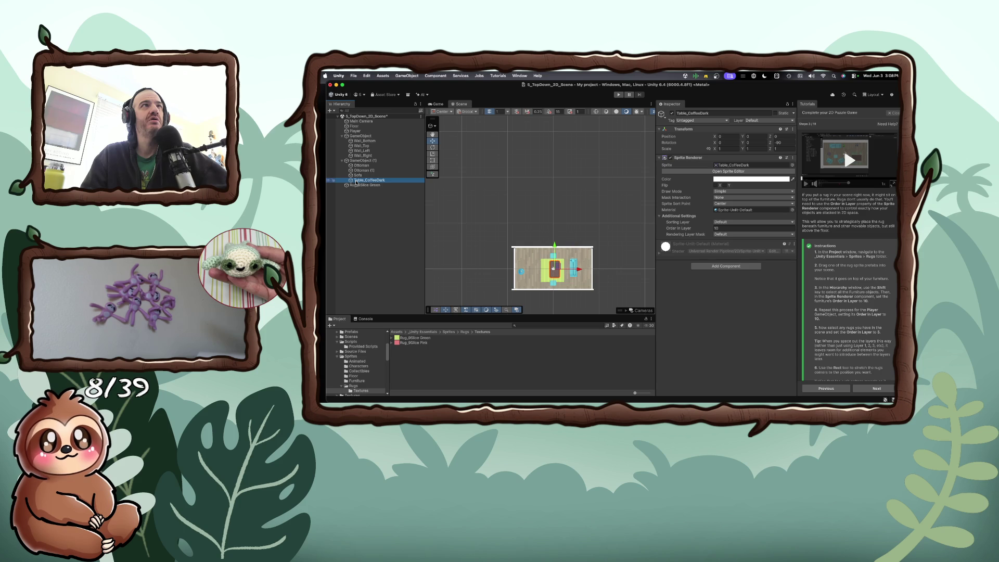
- Collapse and re-expand the furniture group, then reselect the Ottoman
{"action": "left_click", "coordinate": [347, 161]}
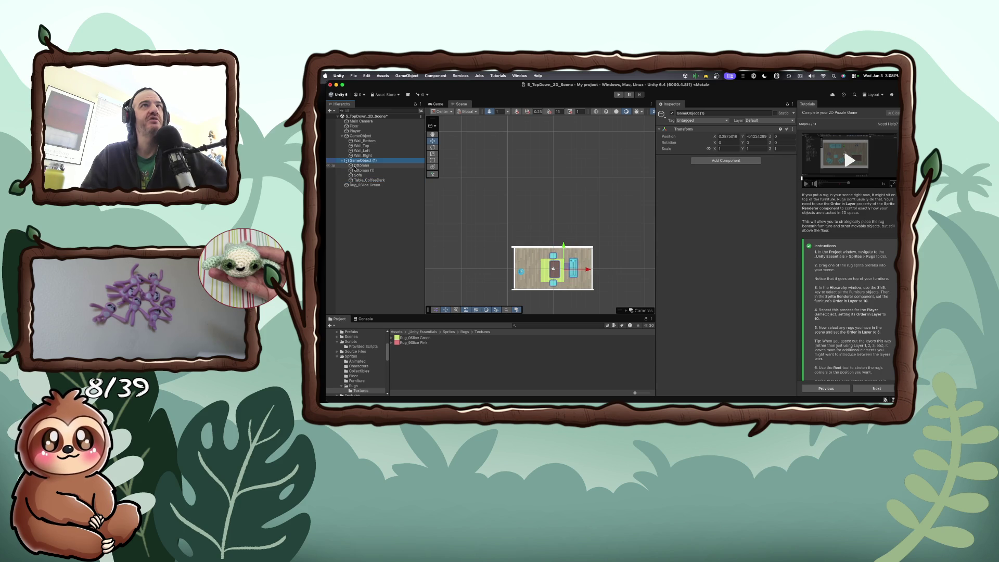
{"action": "left_click", "coordinate": [342, 161]}
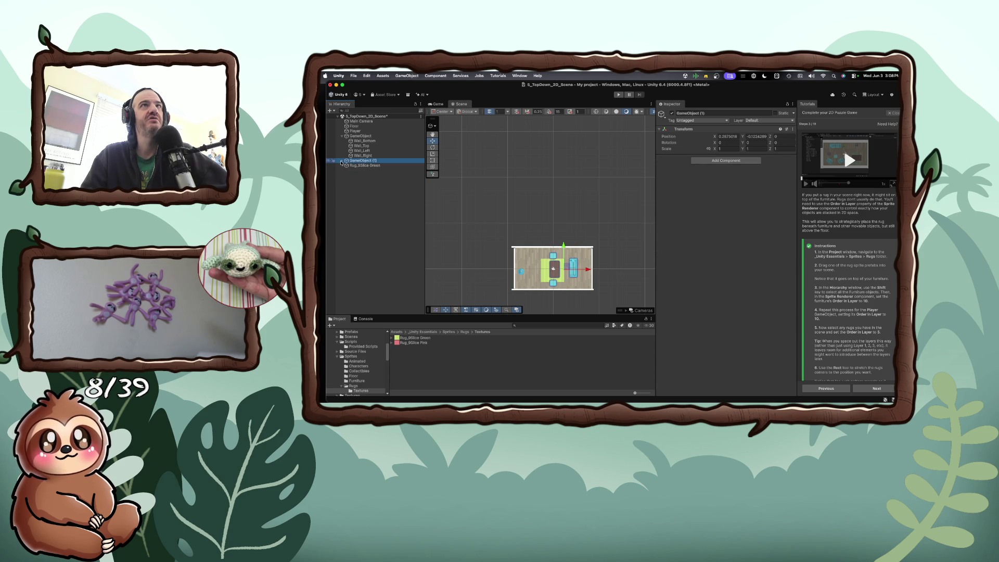
{"action": "left_click", "coordinate": [342, 162]}
{"action": "left_click", "coordinate": [341, 162]}
{"action": "left_click", "coordinate": [342, 162]}
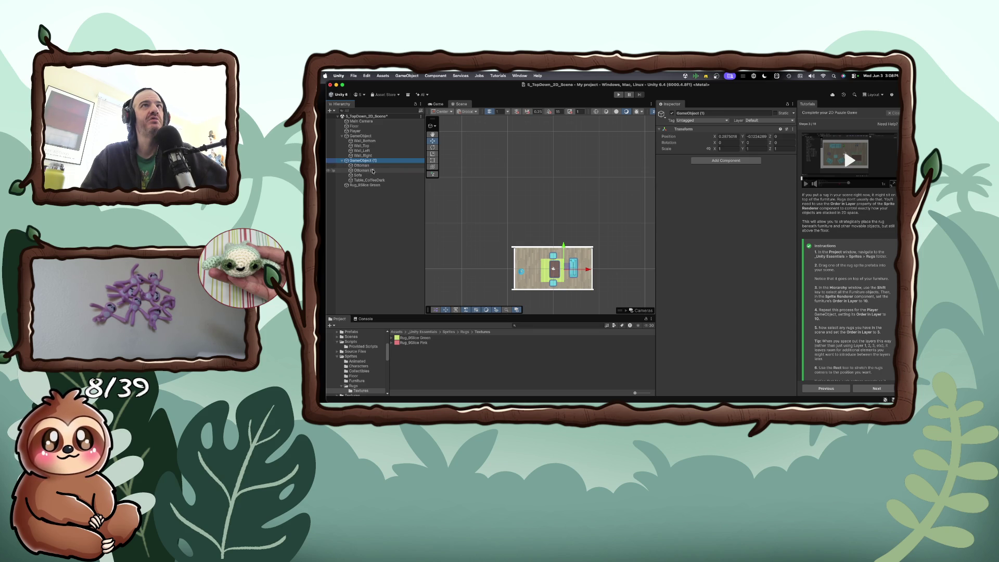
{"action": "left_click", "coordinate": [369, 166]}
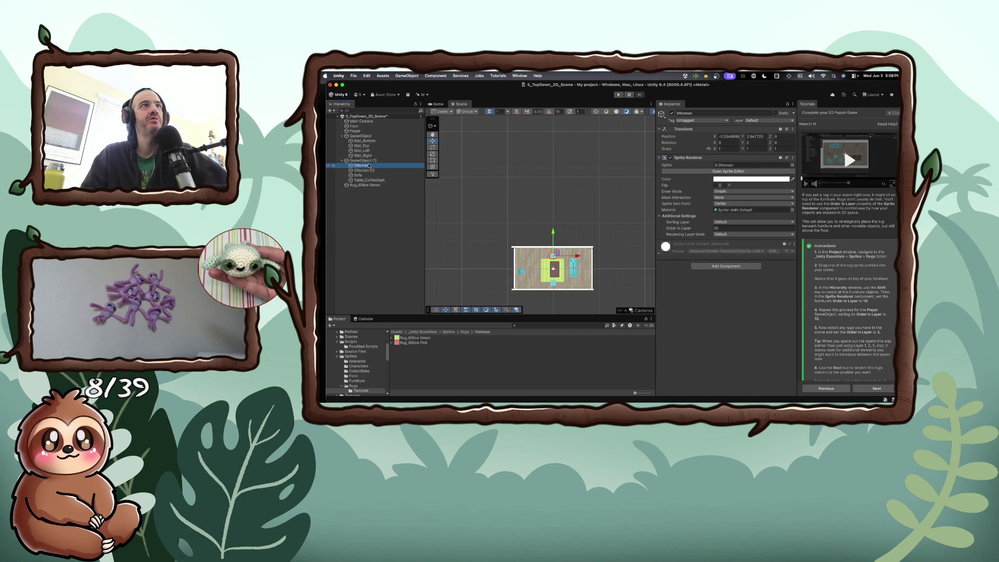
{"action": "left_click", "coordinate": [368, 161]}
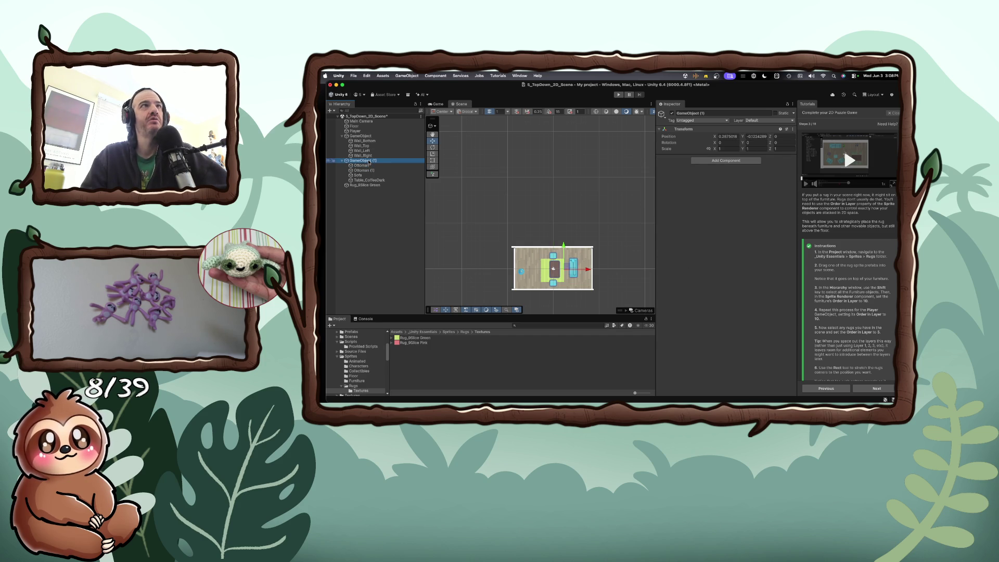
{"action": "left_click", "coordinate": [369, 165]}
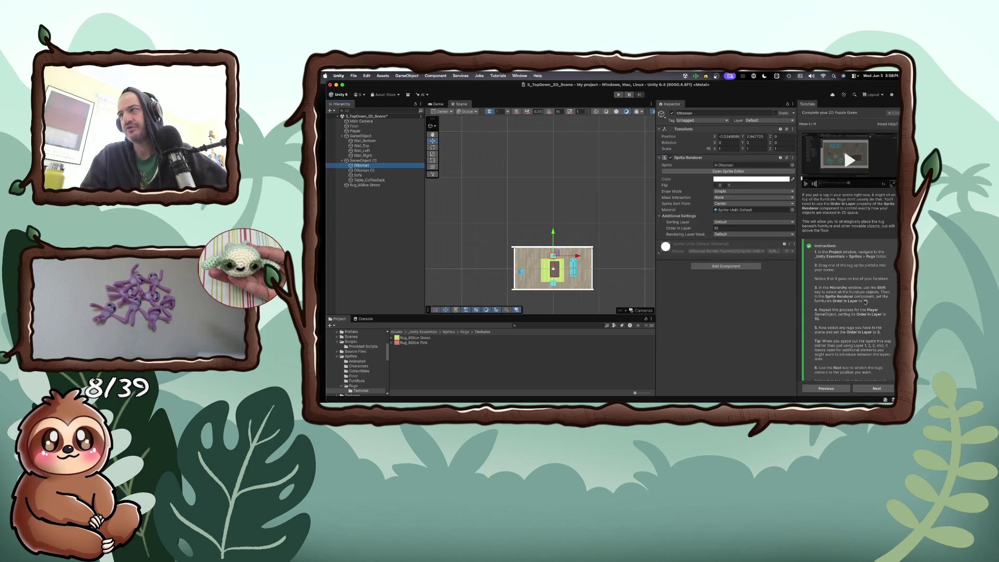
- Advance the tutorial to step 4, 'Make the furniture pushable'
{"action": "scroll", "coordinate": [865, 301], "scroll_direction": "down", "scroll_amount": 2}
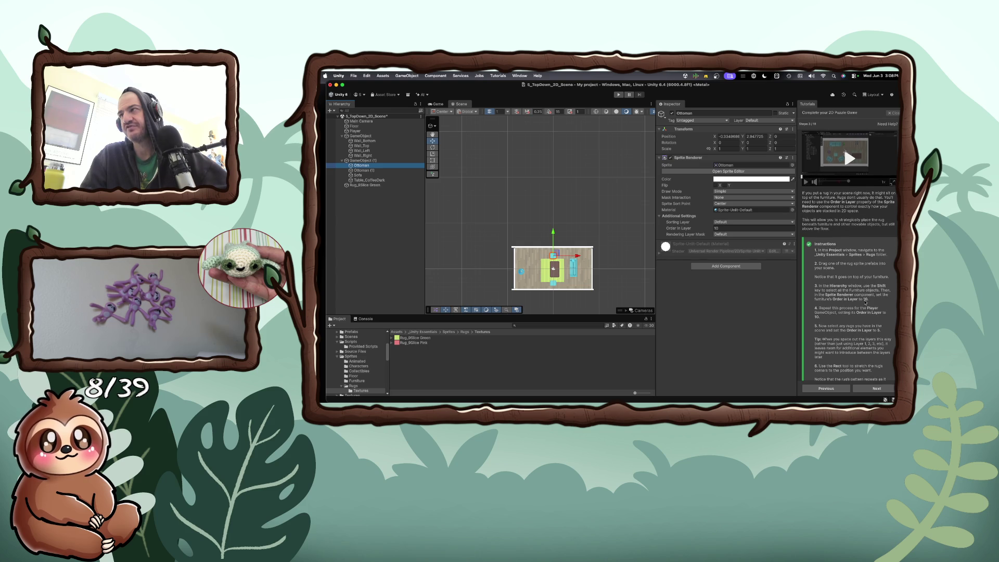
{"action": "scroll", "coordinate": [865, 302], "scroll_direction": "down", "scroll_amount": 4}
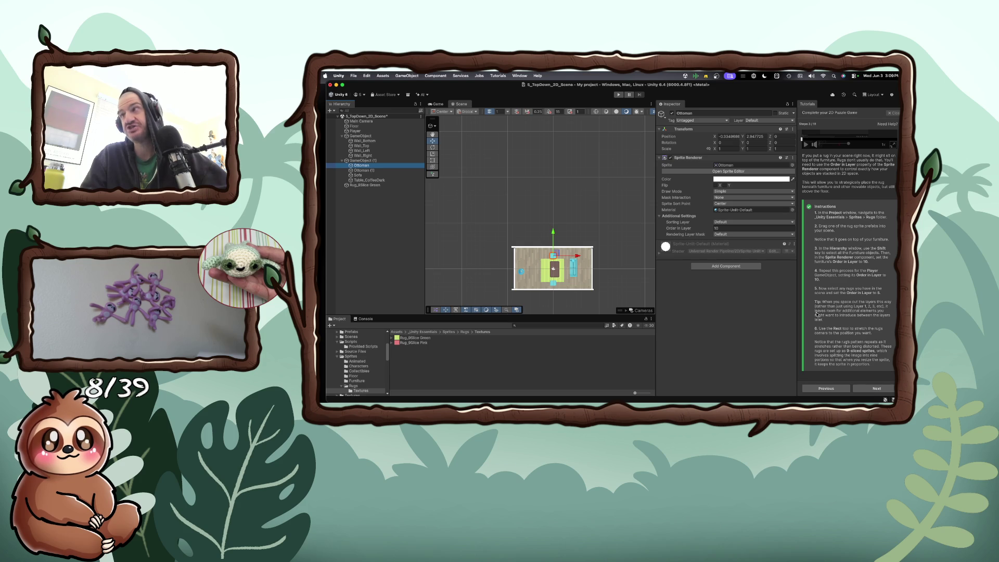
{"action": "left_click", "coordinate": [867, 390]}
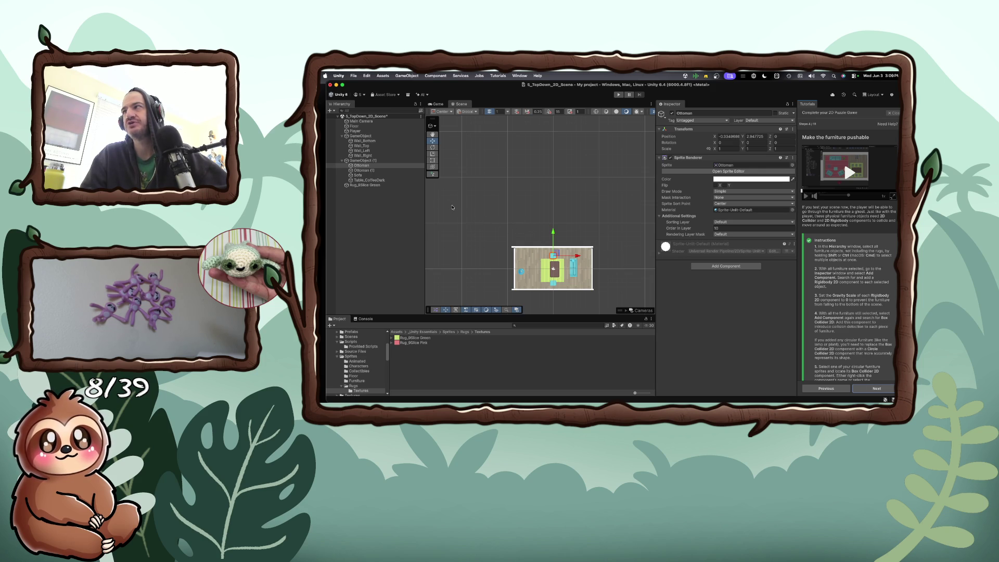
- Add a Rigidbody 2D with Gravity Scale 0 to both ottomans, the sofa and coffee table
{"action": "left_click", "coordinate": [364, 170], "text": "shift"}
{"action": "left_click", "coordinate": [369, 179], "text": "shift"}
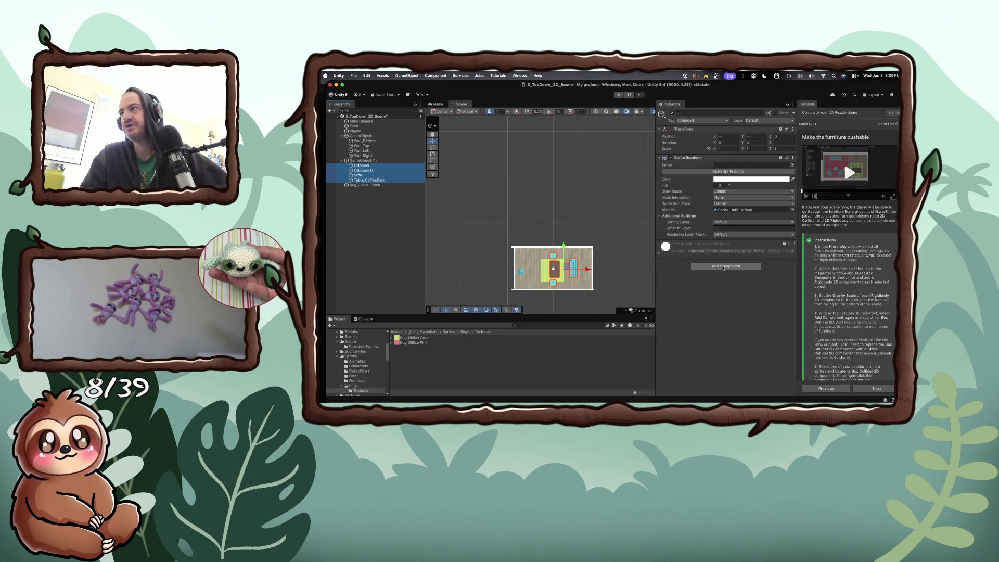
{"action": "left_click", "coordinate": [723, 266]}
{"action": "type", "text": "rabo"}
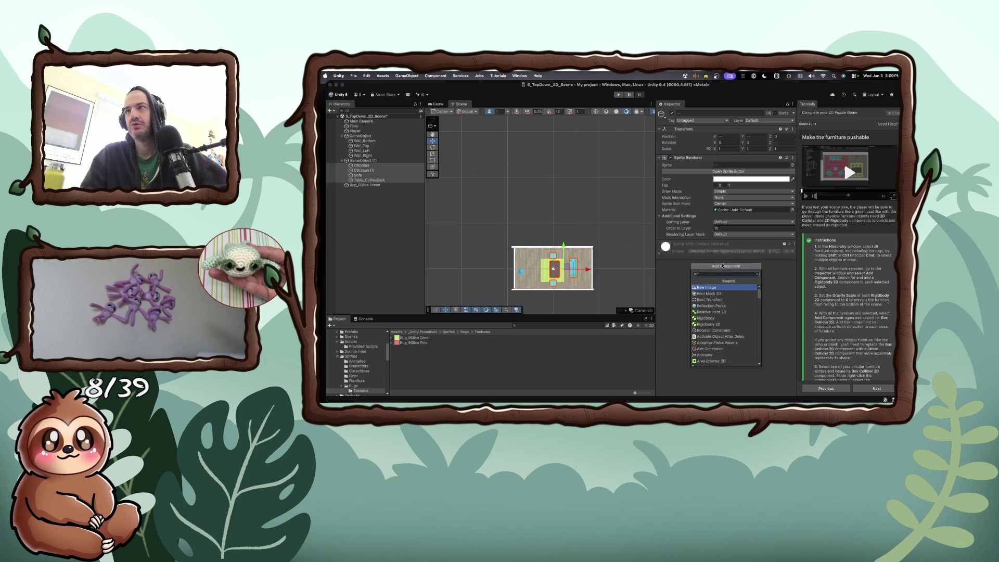
{"action": "key", "text": "BackSpace"}
{"action": "key", "text": "BackSpace"}
{"action": "key", "text": "BackSpace"}
{"action": "type", "text": "rigid"}
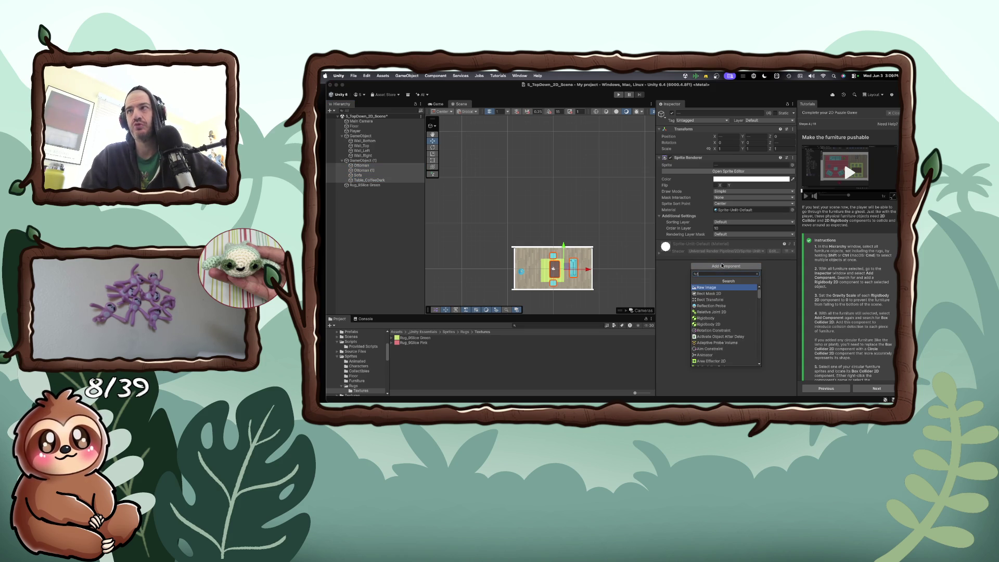
{"action": "key", "text": "Return"}
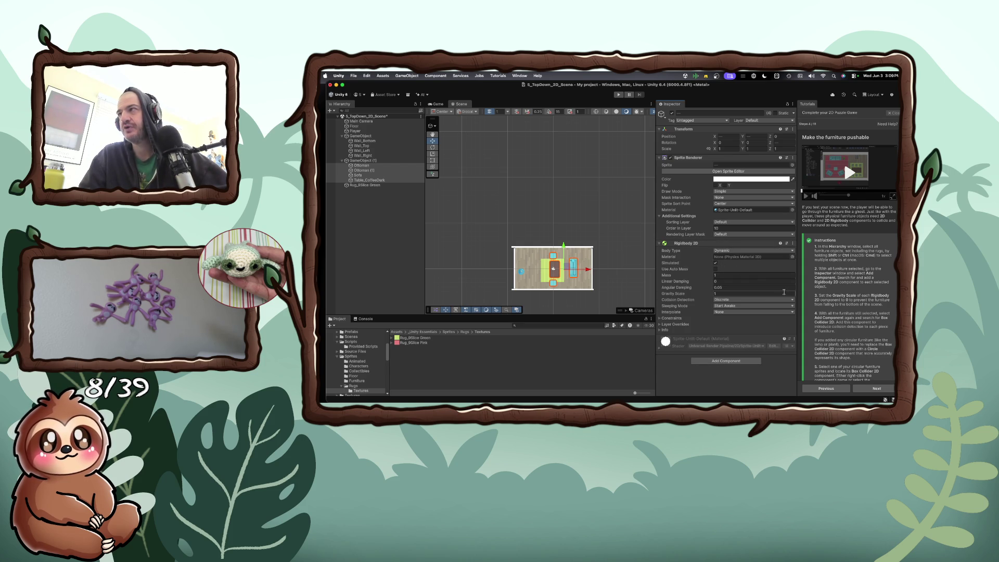
{"action": "left_click", "coordinate": [717, 293]}
{"action": "type", "text": "0"}
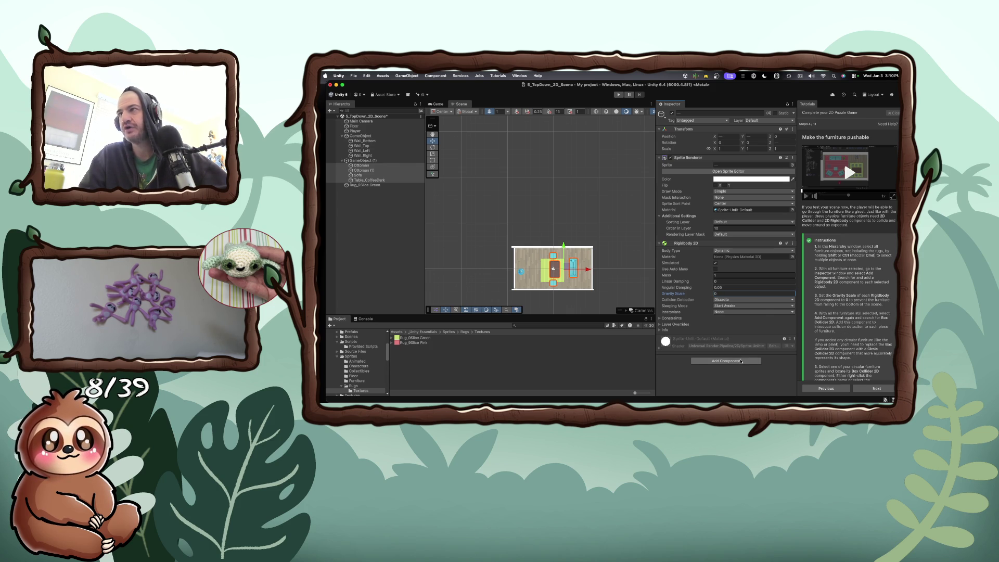
- Add a Box Collider 2D to the selected furniture and read ahead in the tutorial
{"action": "left_click", "coordinate": [737, 361]}
{"action": "type", "text": "ox"}
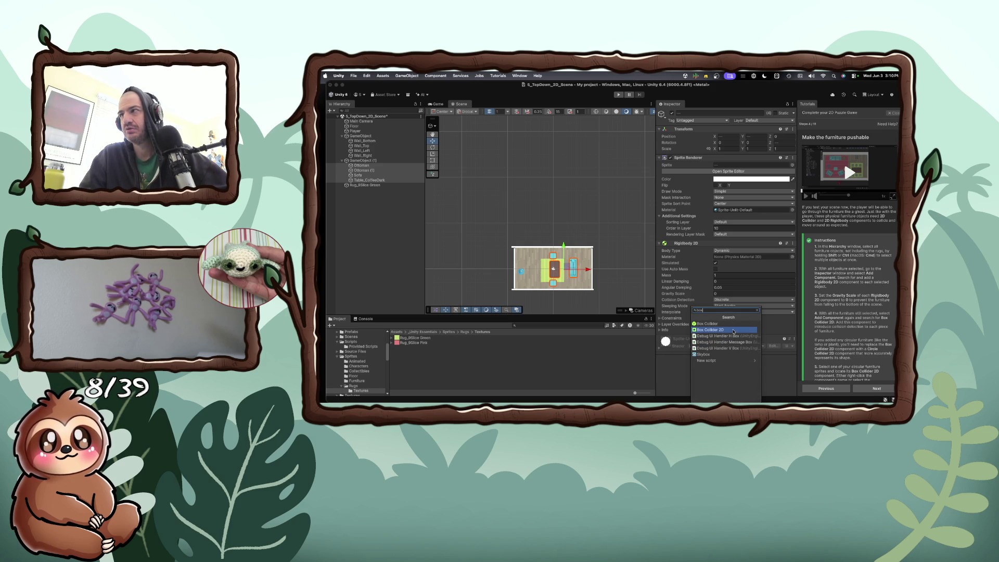
{"action": "left_click", "coordinate": [733, 331]}
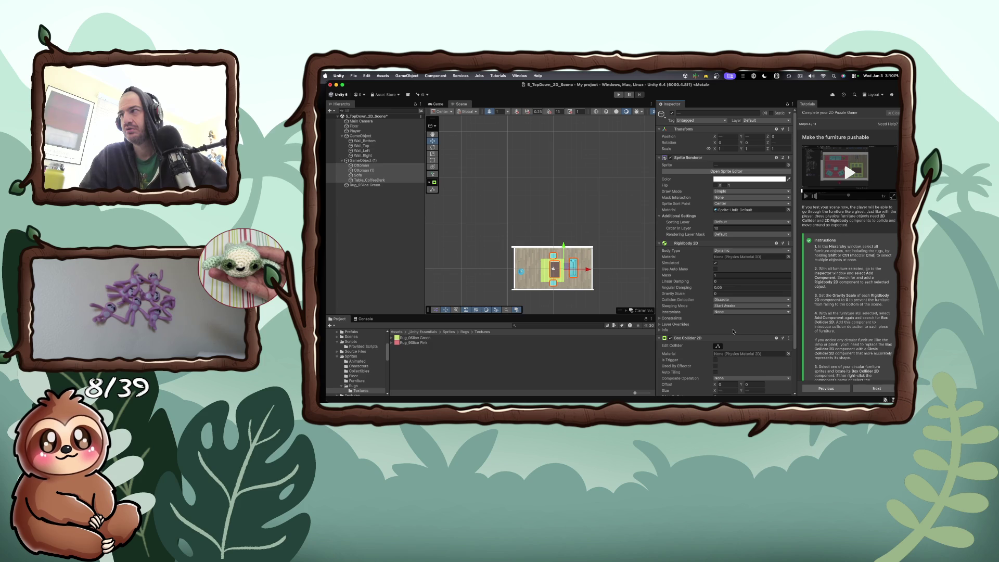
{"action": "scroll", "coordinate": [738, 339], "scroll_direction": "down", "scroll_amount": 2}
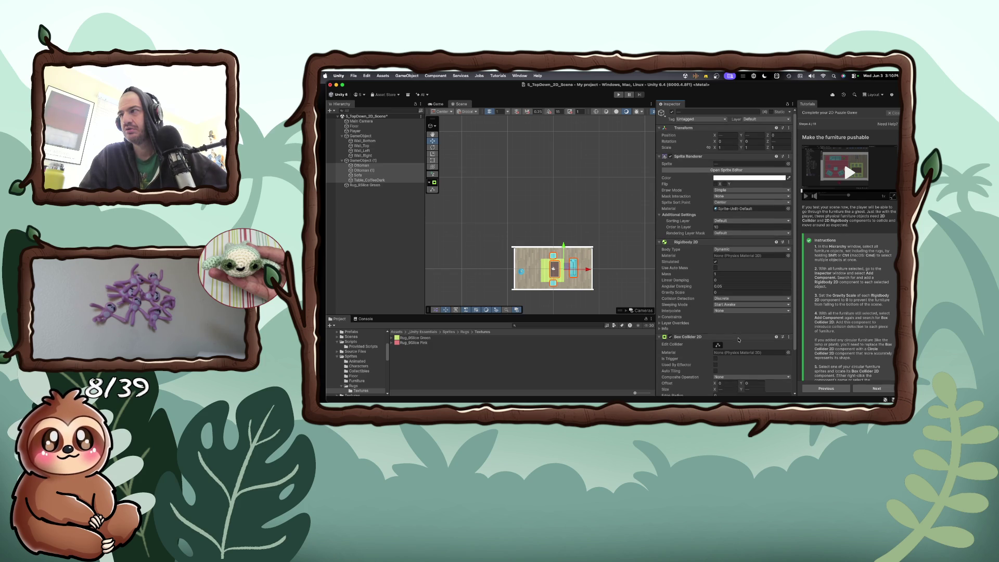
{"action": "scroll", "coordinate": [842, 336], "scroll_direction": "down", "scroll_amount": 1}
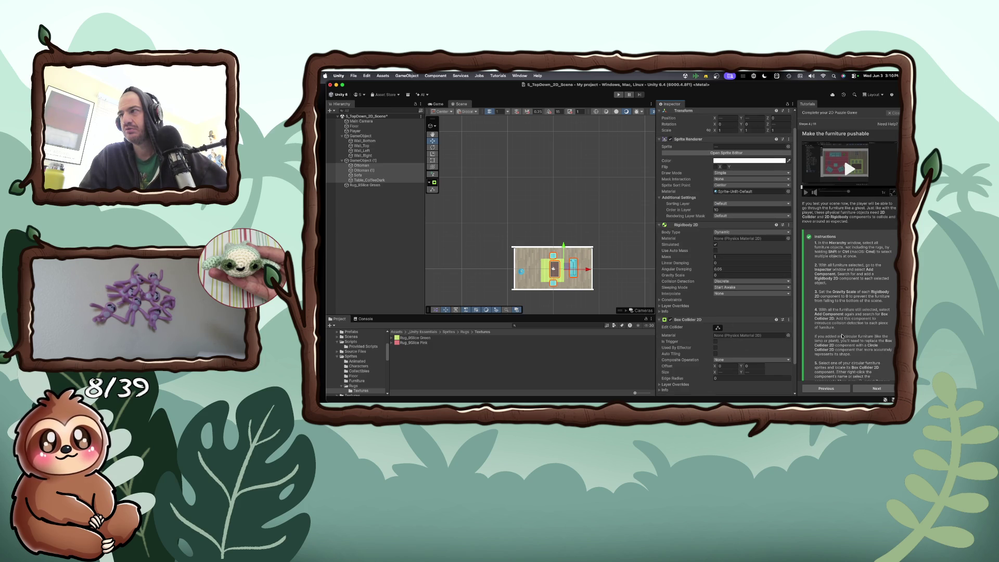
{"action": "scroll", "coordinate": [843, 336], "scroll_direction": "down", "scroll_amount": 1}
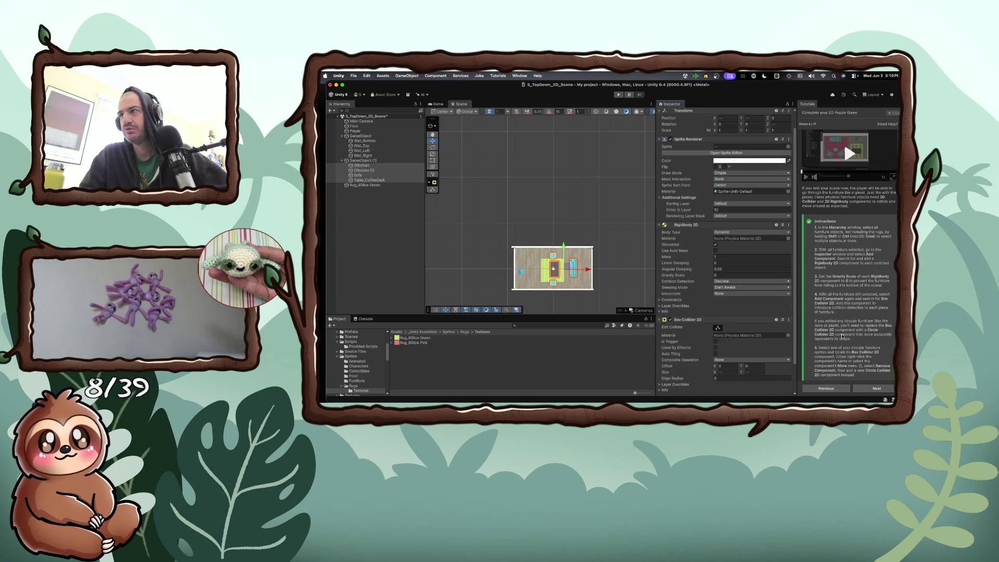
{"action": "scroll", "coordinate": [842, 336], "scroll_direction": "down", "scroll_amount": 2}
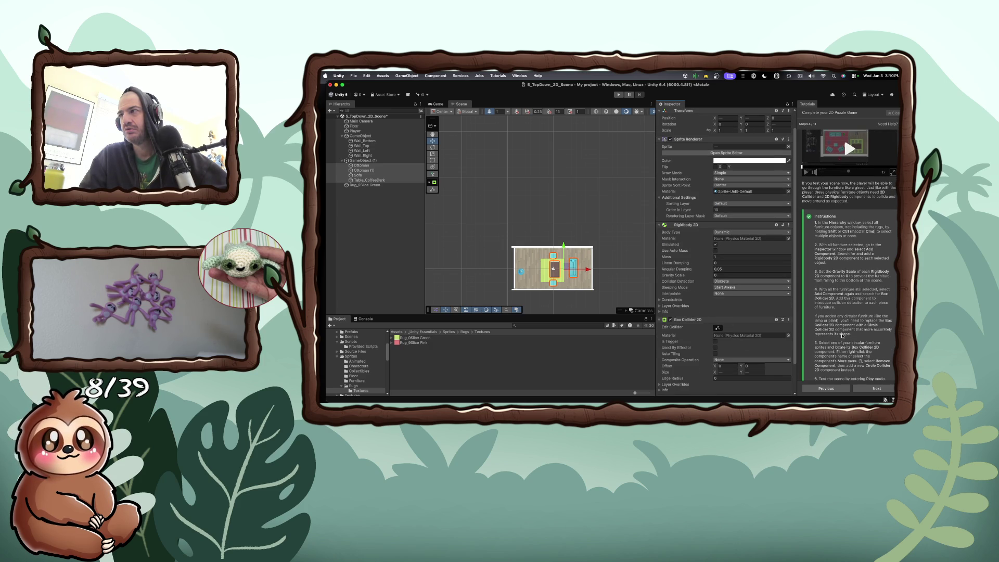
{"action": "scroll", "coordinate": [842, 337], "scroll_direction": "down", "scroll_amount": 1}
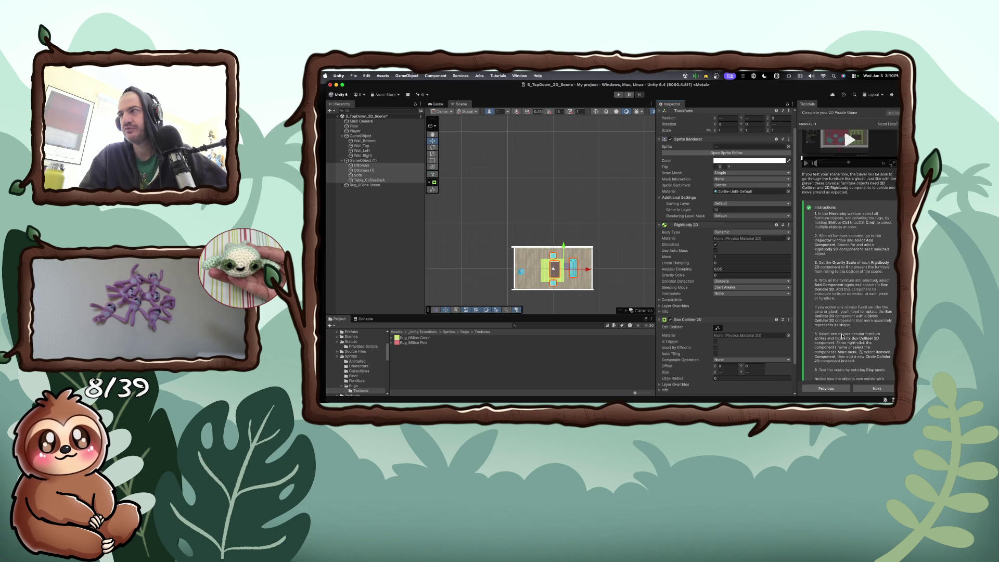
{"action": "scroll", "coordinate": [843, 336], "scroll_direction": "down", "scroll_amount": 2}
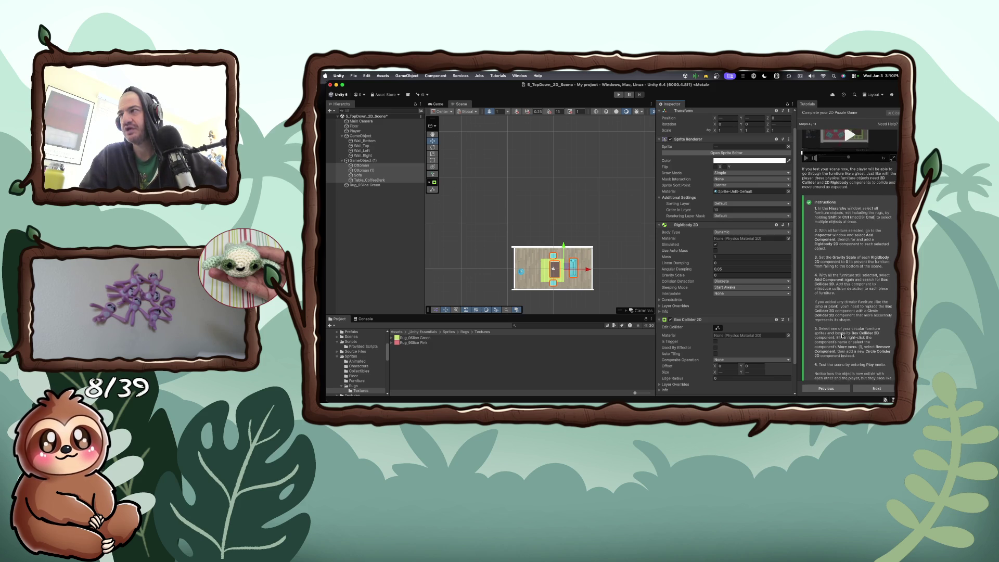
{"action": "scroll", "coordinate": [842, 336], "scroll_direction": "down", "scroll_amount": 2}
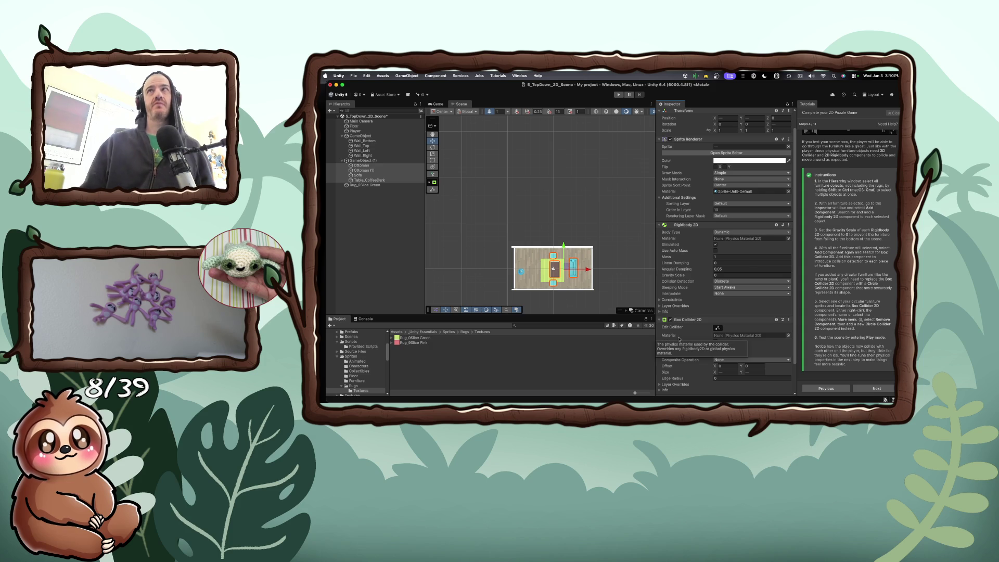
- Enter Play mode to test the pushable furniture
{"action": "left_click", "coordinate": [619, 95]}
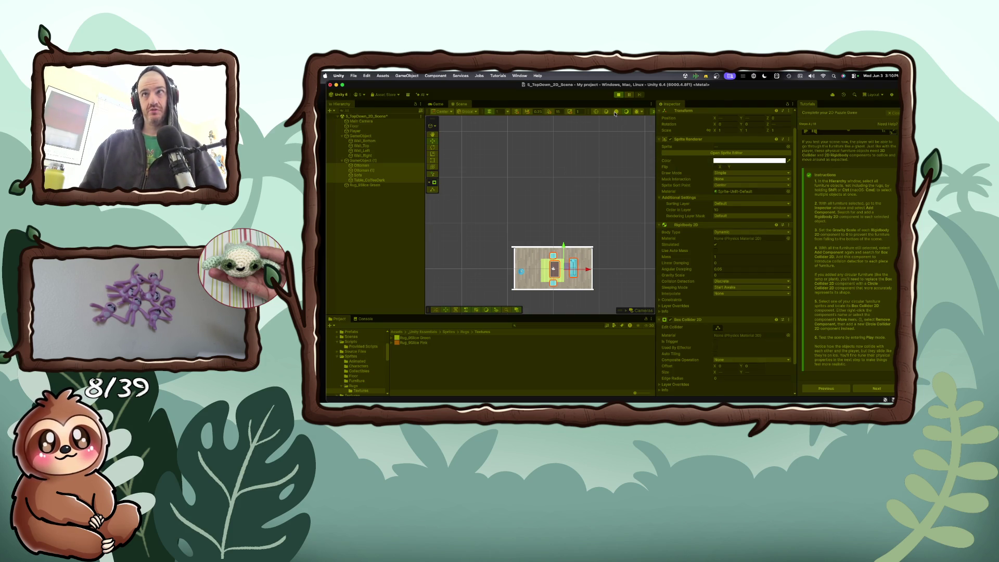
- Walk the player right into the coffee table and back, then exit Play mode
{"action": "key", "text": "Right"}
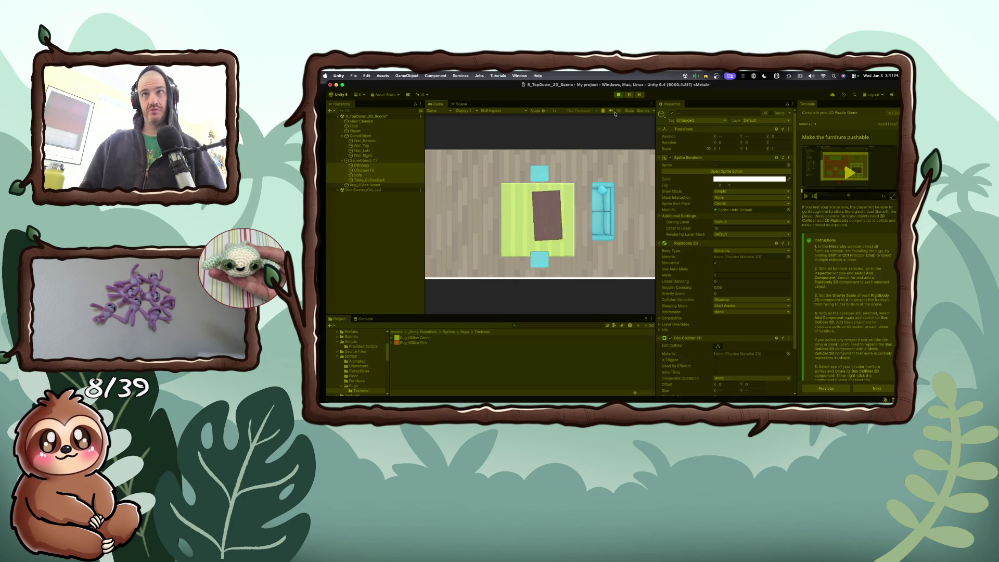
{"action": "key", "text": "Left"}
{"action": "key", "text": "Right"}
{"action": "key", "text": "Left"}
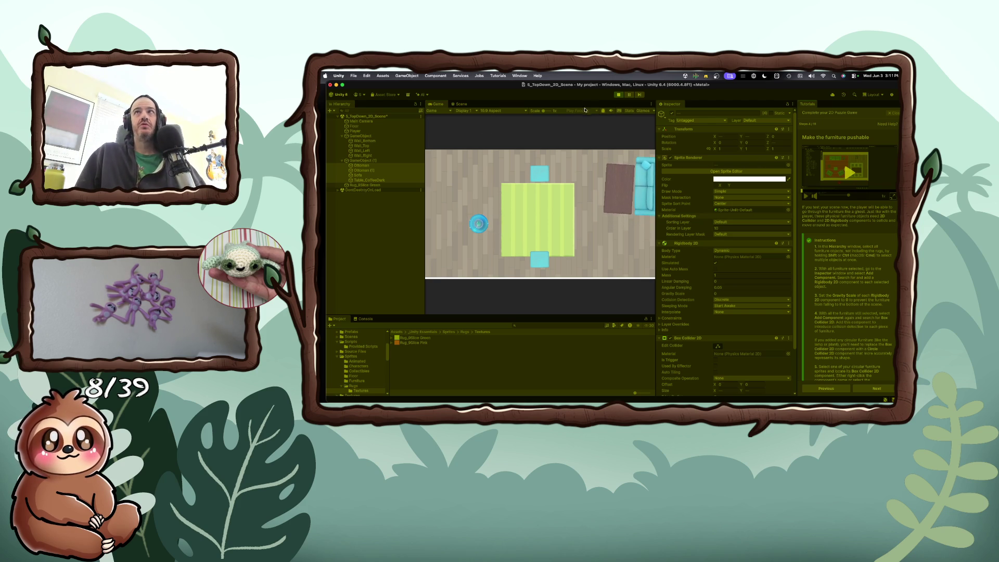
{"action": "left_click", "coordinate": [618, 95]}
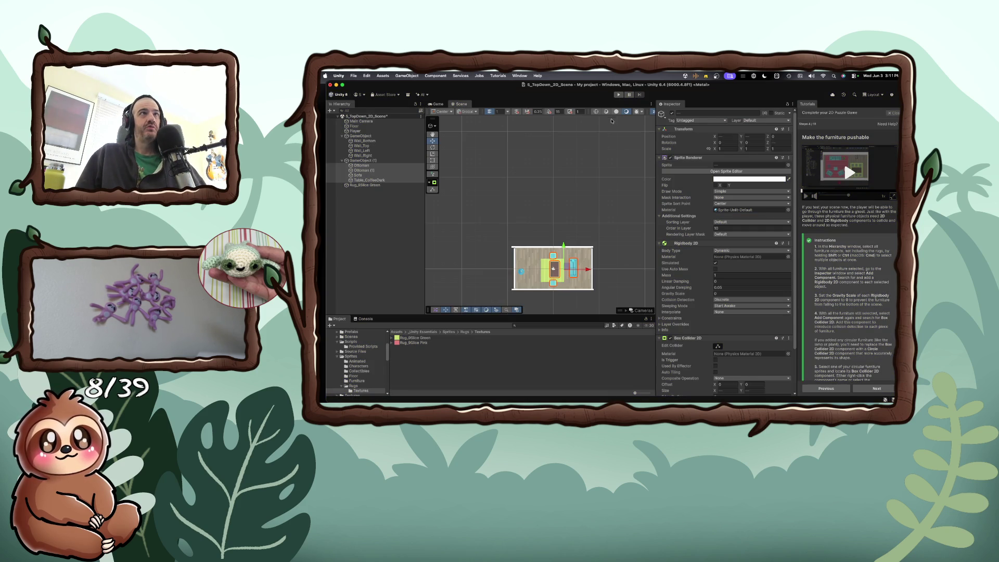
- Select the Player in the Scene view to view its components
{"action": "scroll", "coordinate": [543, 279], "scroll_direction": "up", "scroll_amount": 3}
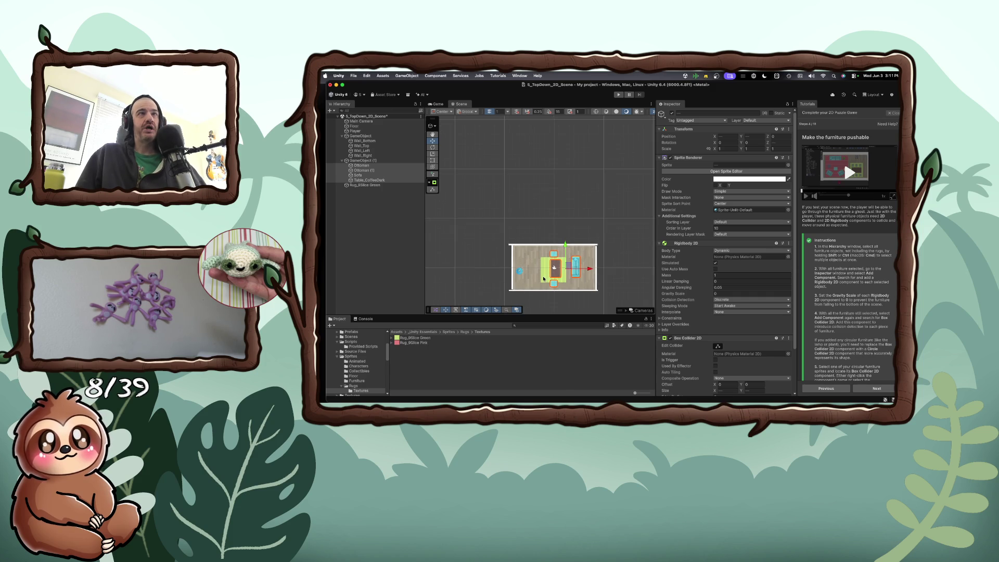
{"action": "scroll", "coordinate": [544, 279], "scroll_direction": "up", "scroll_amount": 3}
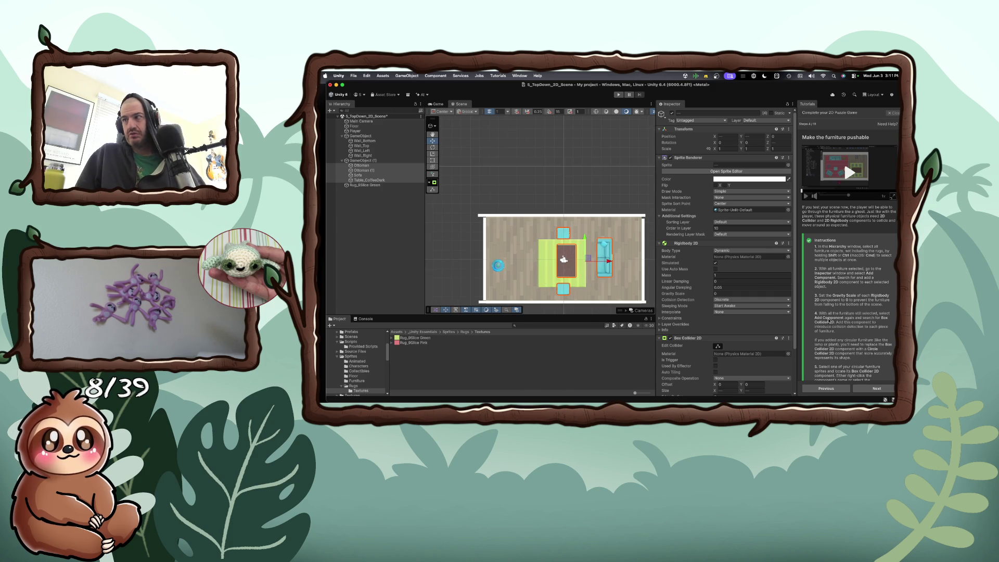
{"action": "scroll", "coordinate": [828, 320], "scroll_direction": "down", "scroll_amount": 2}
{"action": "scroll", "coordinate": [828, 319], "scroll_direction": "down", "scroll_amount": 3}
{"action": "scroll", "coordinate": [829, 321], "scroll_direction": "down", "scroll_amount": 1}
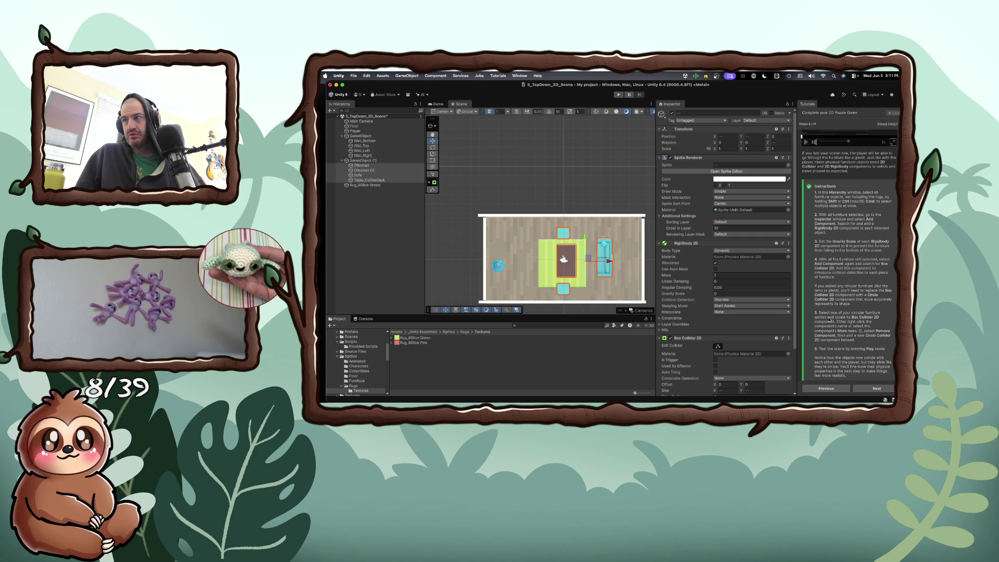
{"action": "scroll", "coordinate": [830, 318], "scroll_direction": "down", "scroll_amount": 1}
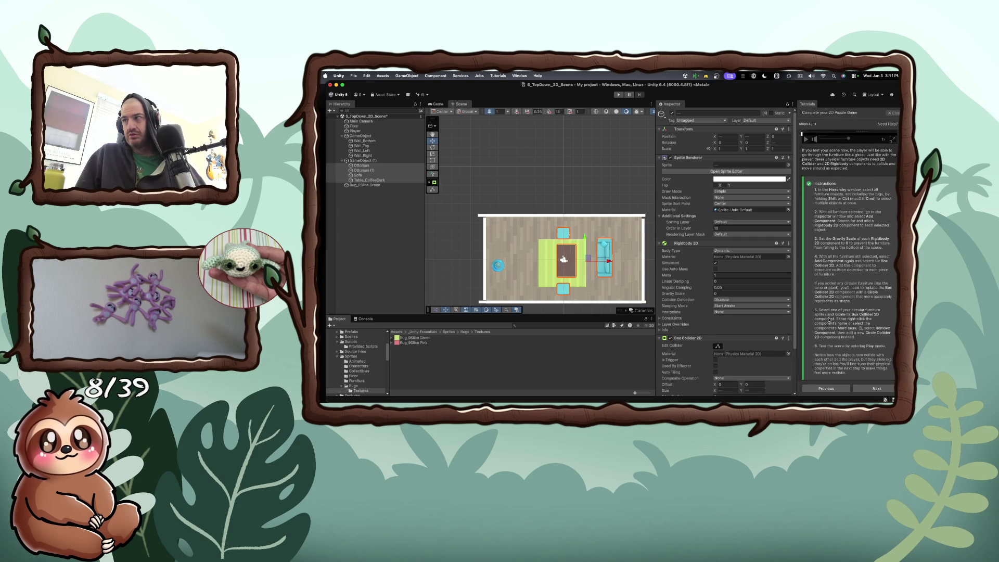
{"action": "scroll", "coordinate": [830, 319], "scroll_direction": "down", "scroll_amount": 2}
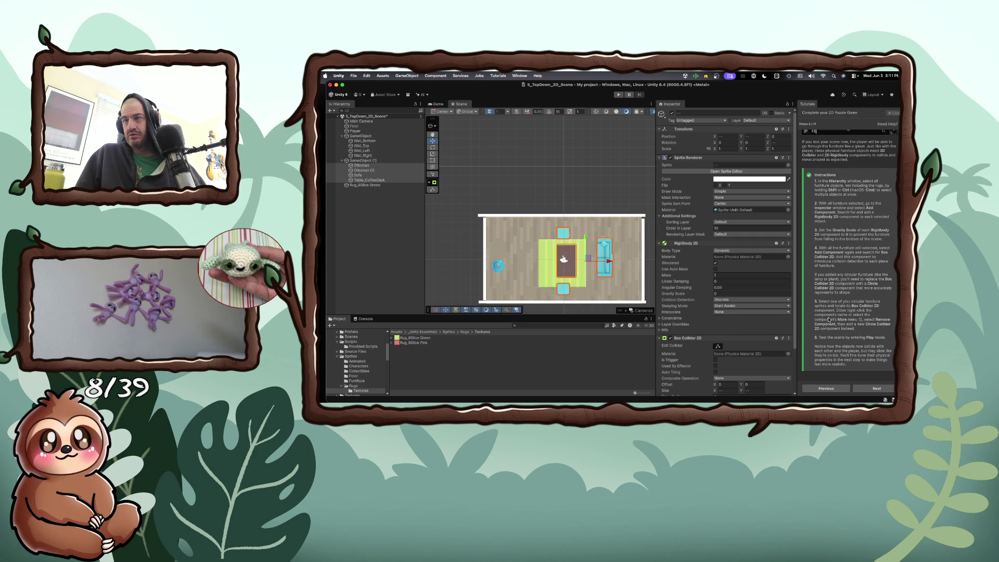
{"action": "left_click", "coordinate": [497, 270]}
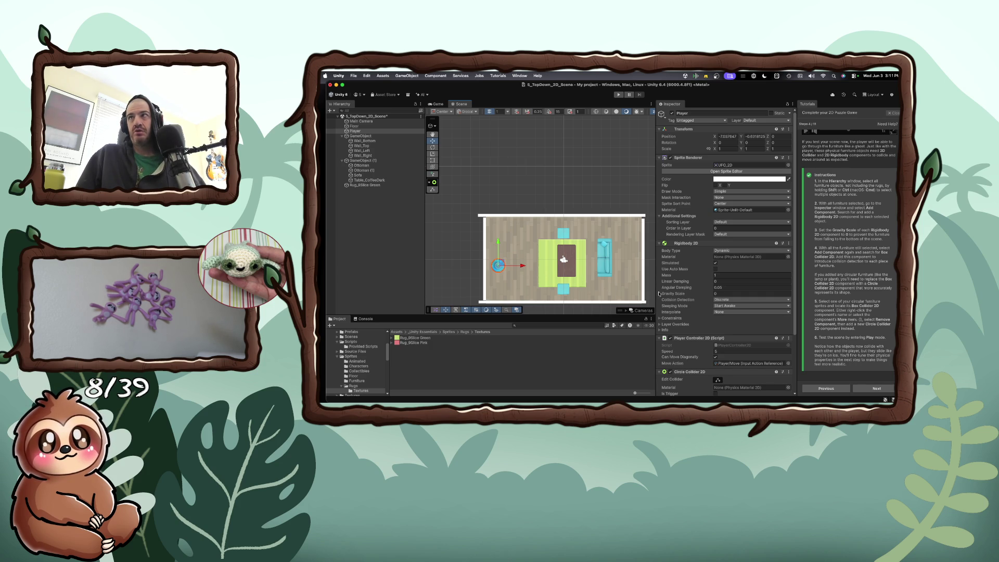
- Review the Player's Circle Collider 2D Layer Overrides, then enter Play mode again
{"action": "scroll", "coordinate": [673, 294], "scroll_direction": "down", "scroll_amount": 3}
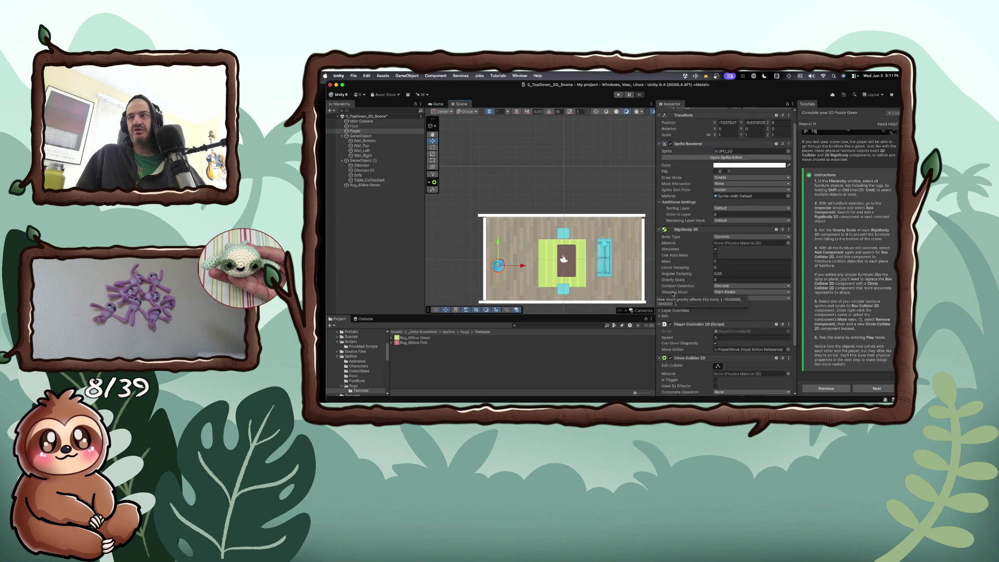
{"action": "scroll", "coordinate": [674, 294], "scroll_direction": "down", "scroll_amount": 1}
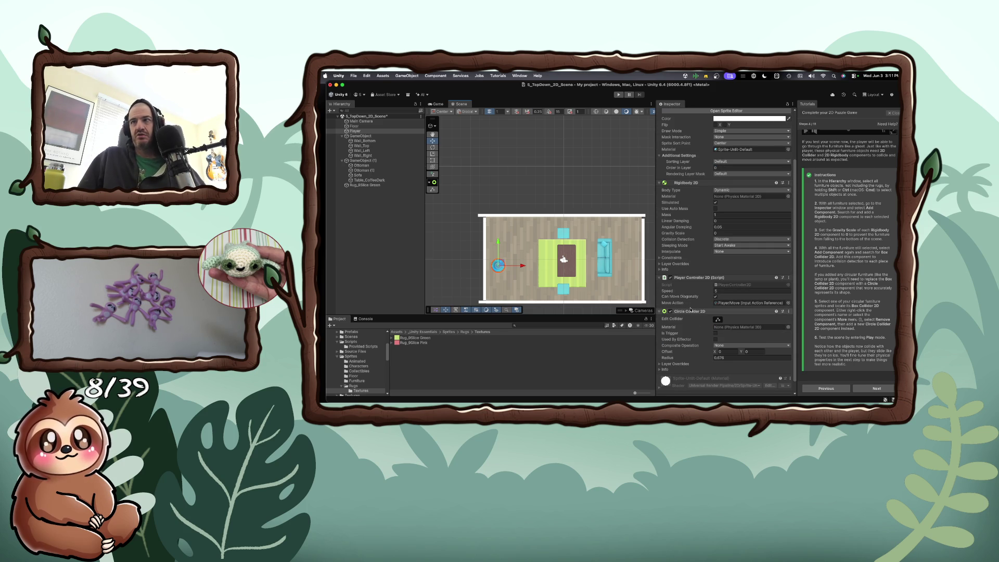
{"action": "scroll", "coordinate": [690, 309], "scroll_direction": "down", "scroll_amount": 1}
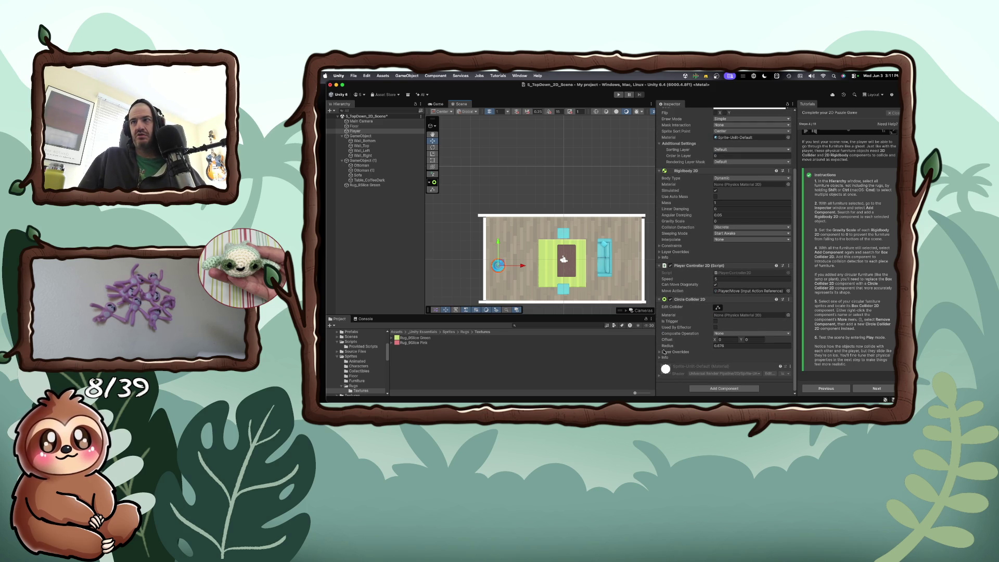
{"action": "left_click", "coordinate": [659, 352]}
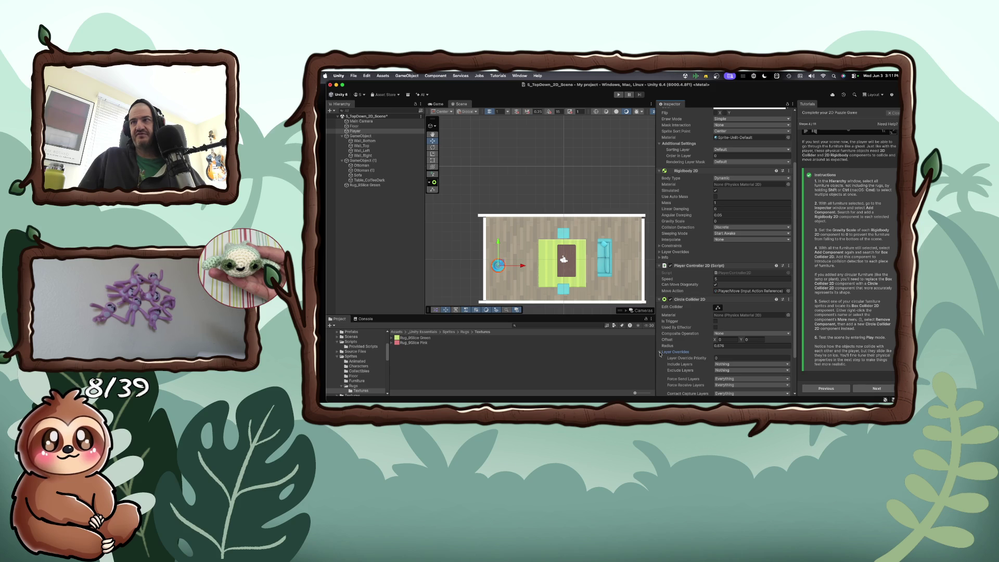
{"action": "left_click", "coordinate": [660, 353]}
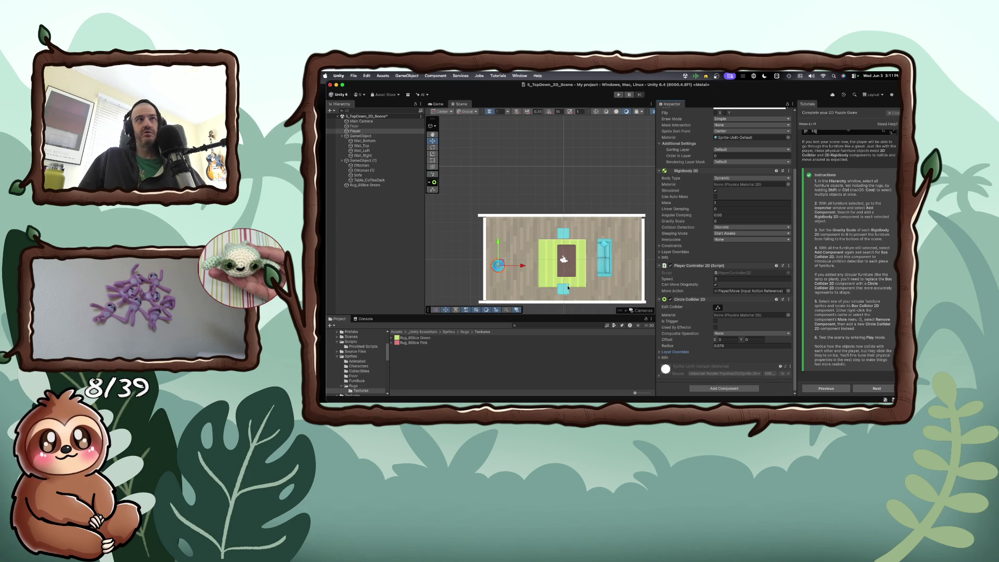
{"action": "left_click", "coordinate": [619, 95]}
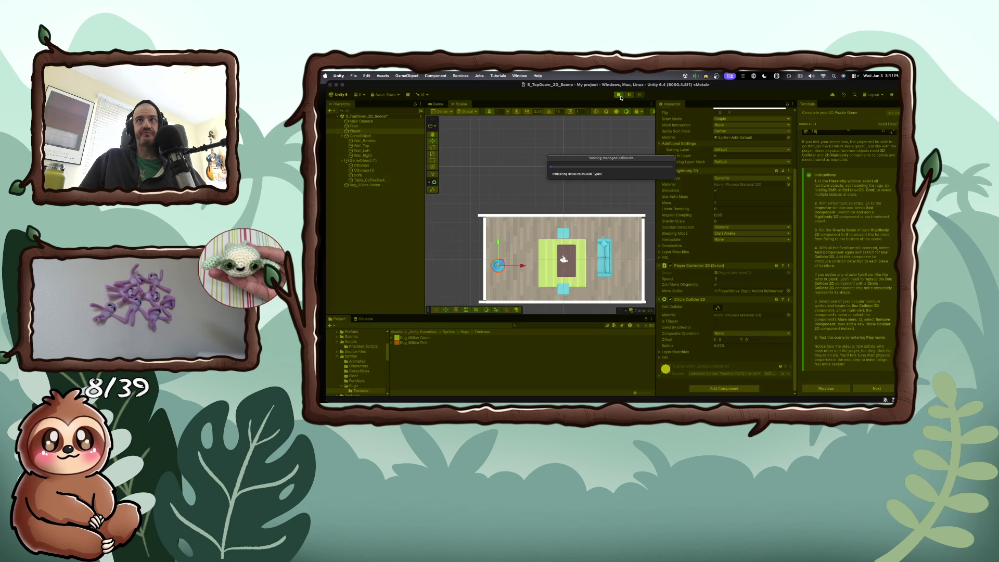
- Shove the coffee table against the sofa with the player, then stop Play mode
{"action": "key", "text": "Right"}
{"action": "key", "text": "Left"}
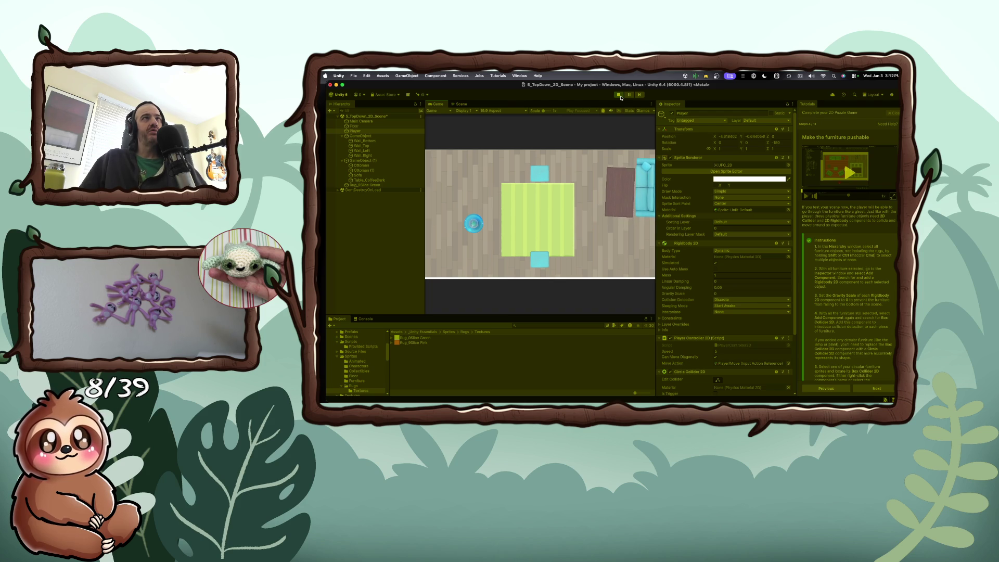
{"action": "key", "text": "d"}
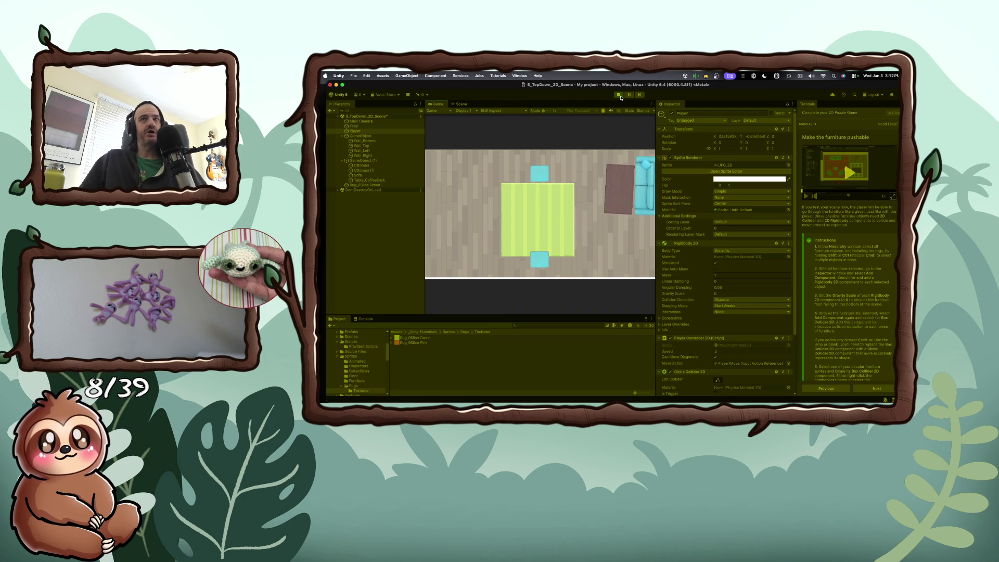
{"action": "key", "text": "a"}
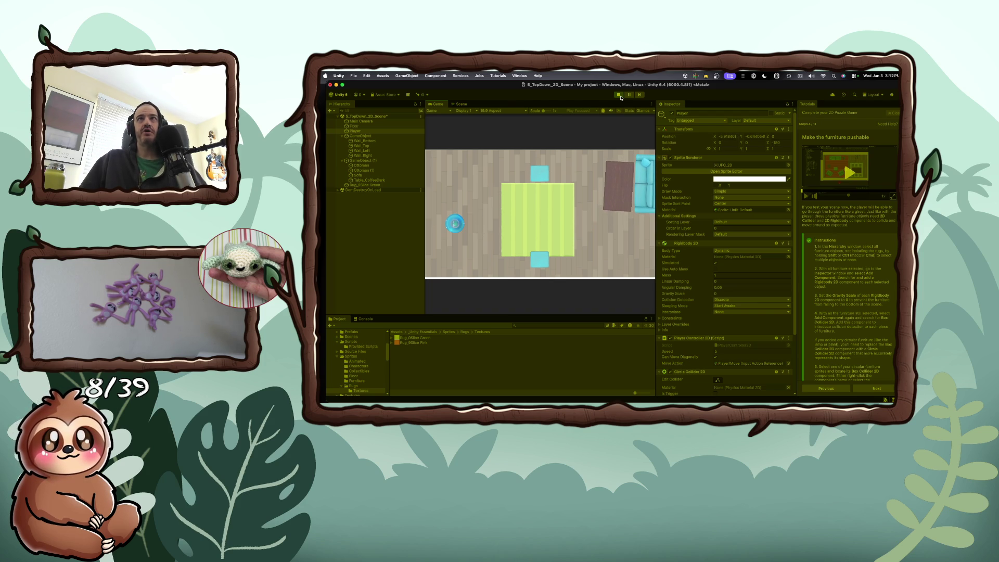
{"action": "left_click", "coordinate": [618, 95]}
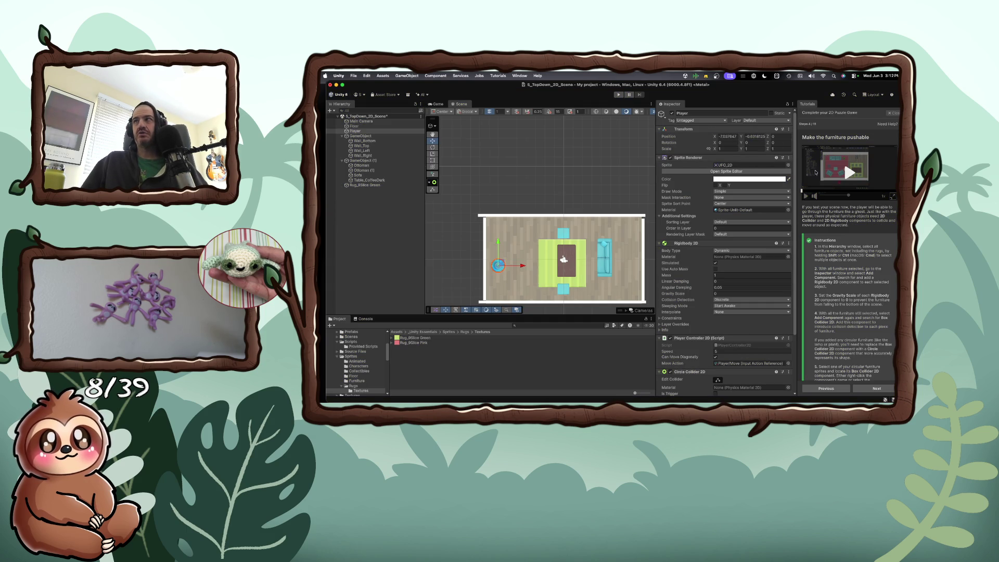
- Watch the 'Make the furniture pushable' demo video enlarged, then return to the editor while it plays
{"action": "left_click", "coordinate": [844, 174]}
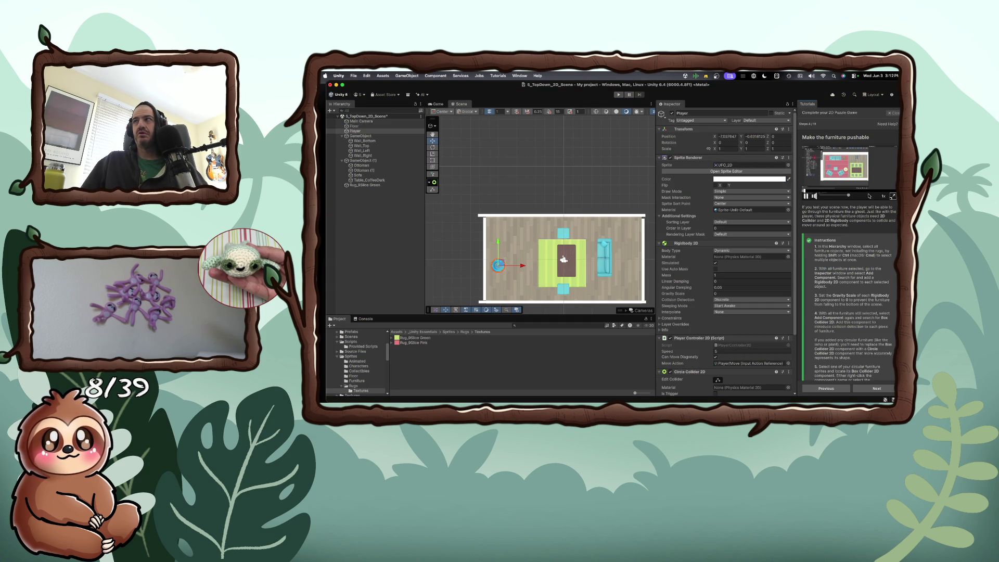
{"action": "left_click", "coordinate": [892, 196]}
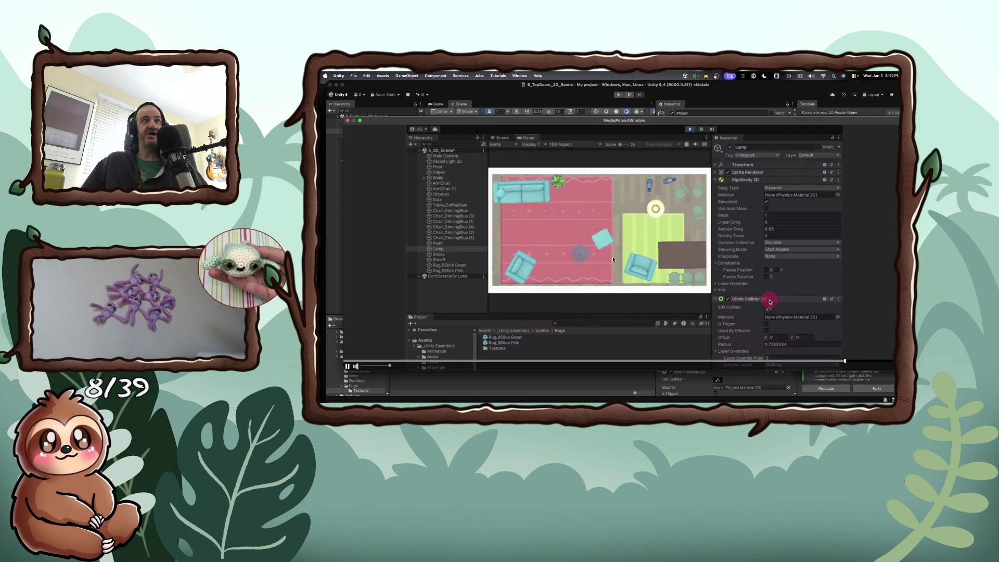
{"action": "key", "text": "Escape"}
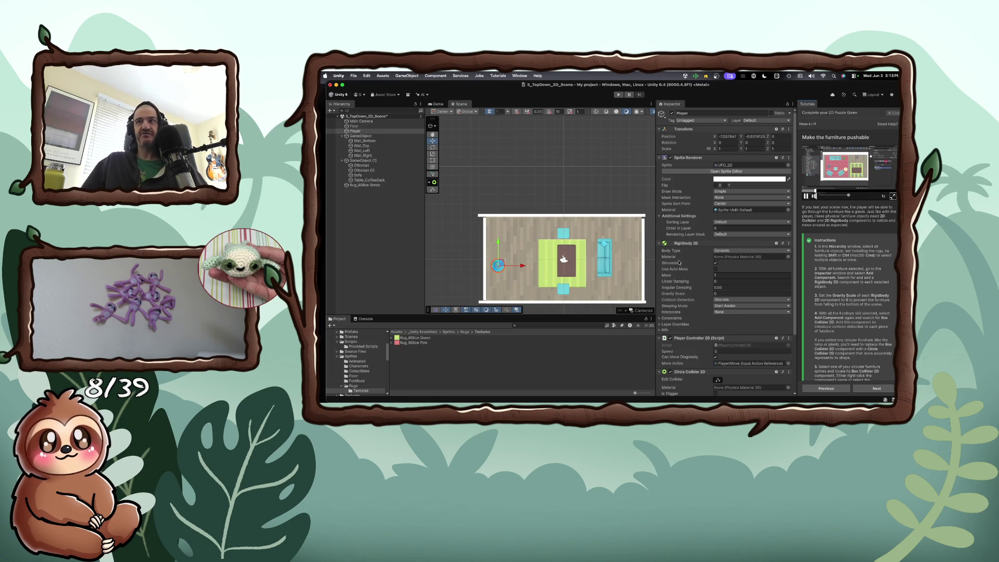
{"action": "mouse_move", "coordinate": [691, 266]}
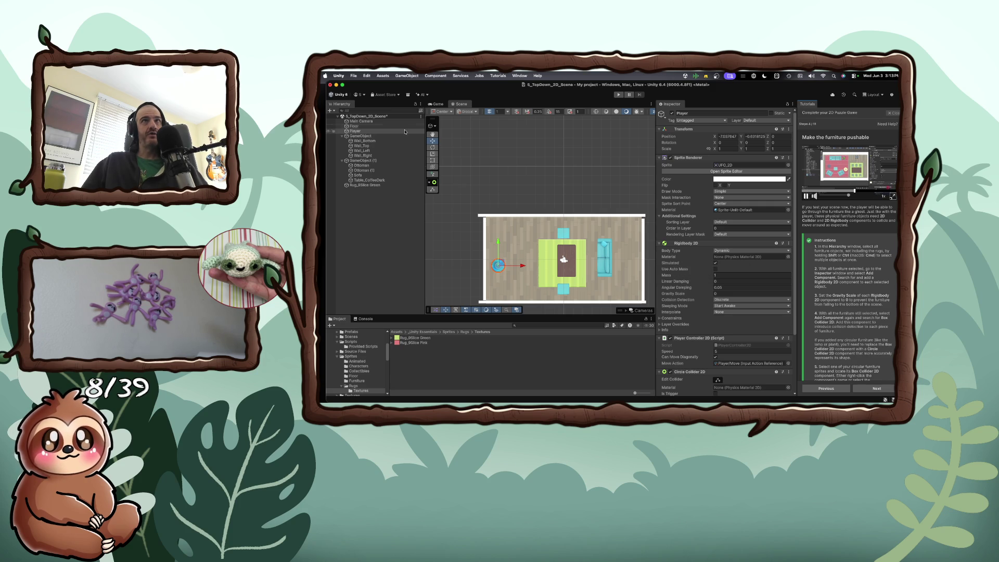
- Select Rug_9Slice Green in the Hierarchy and frame it in the Scene view
{"action": "right_click", "coordinate": [364, 132]}
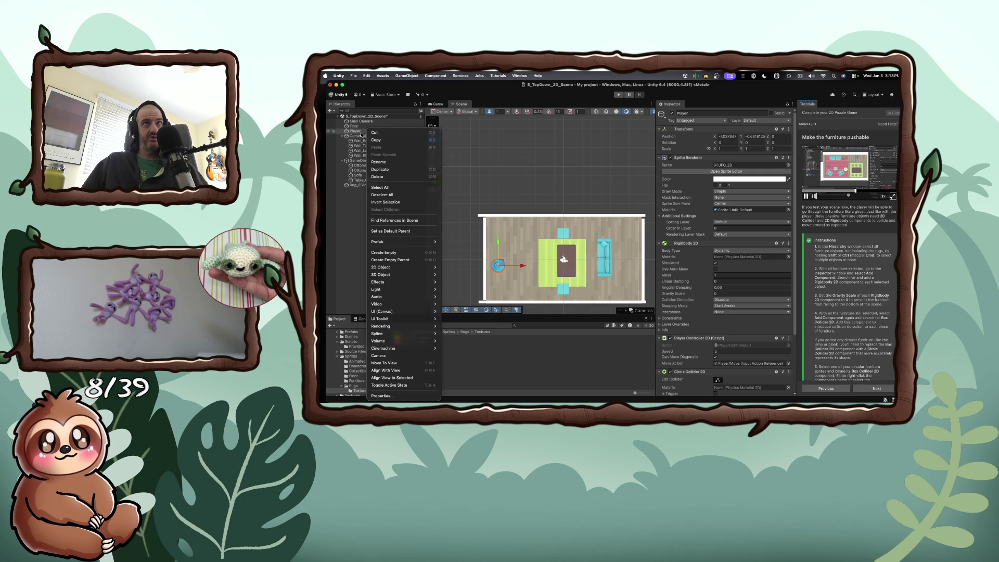
{"action": "key", "text": "Escape"}
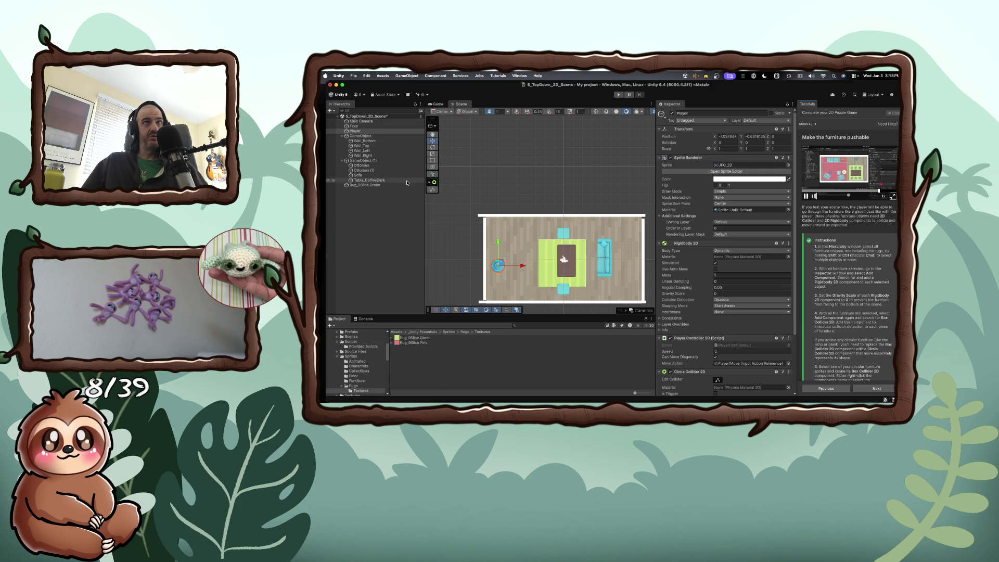
{"action": "double_click", "coordinate": [372, 185]}
{"action": "double_click", "coordinate": [375, 185]}
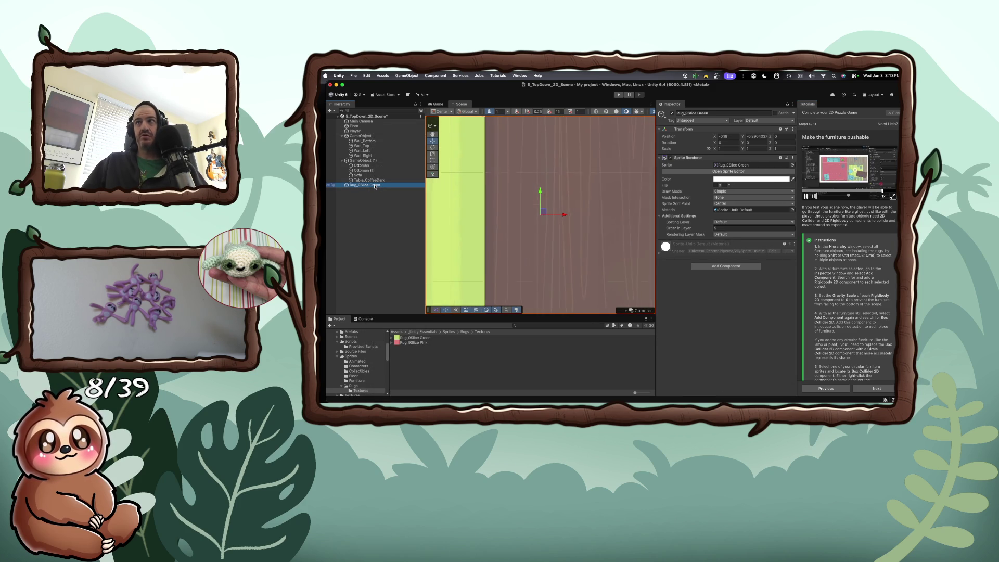
{"action": "double_click", "coordinate": [375, 185]}
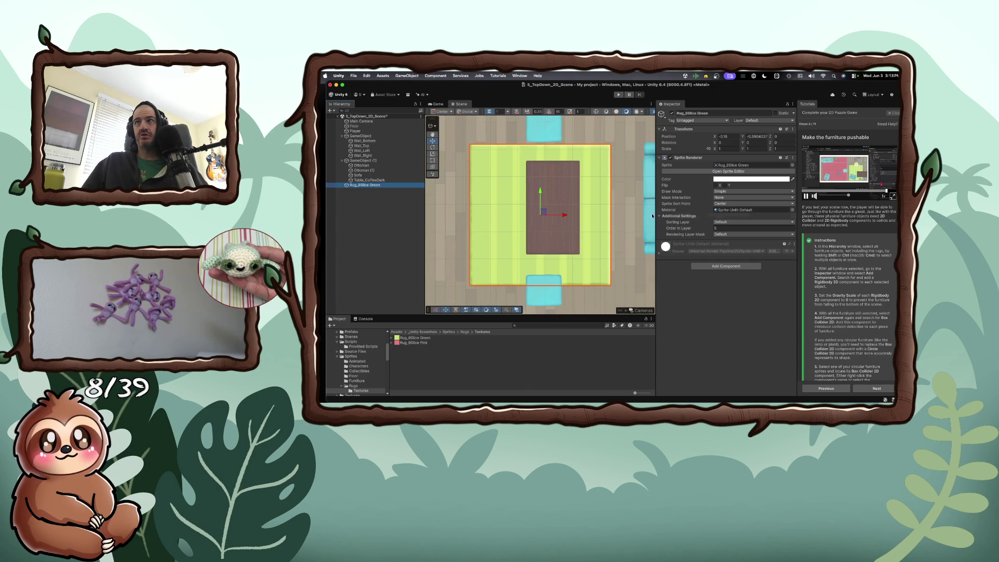
- Keep the rug on the Default sorting layer with Order in Layer 5
{"action": "left_click", "coordinate": [720, 222]}
{"action": "left_click", "coordinate": [728, 230]}
{"action": "left_click", "coordinate": [728, 228]}
{"action": "type", "text": "5"}
{"action": "key", "text": "Return"}
{"action": "scroll", "coordinate": [524, 223], "scroll_direction": "down", "scroll_amount": 5}
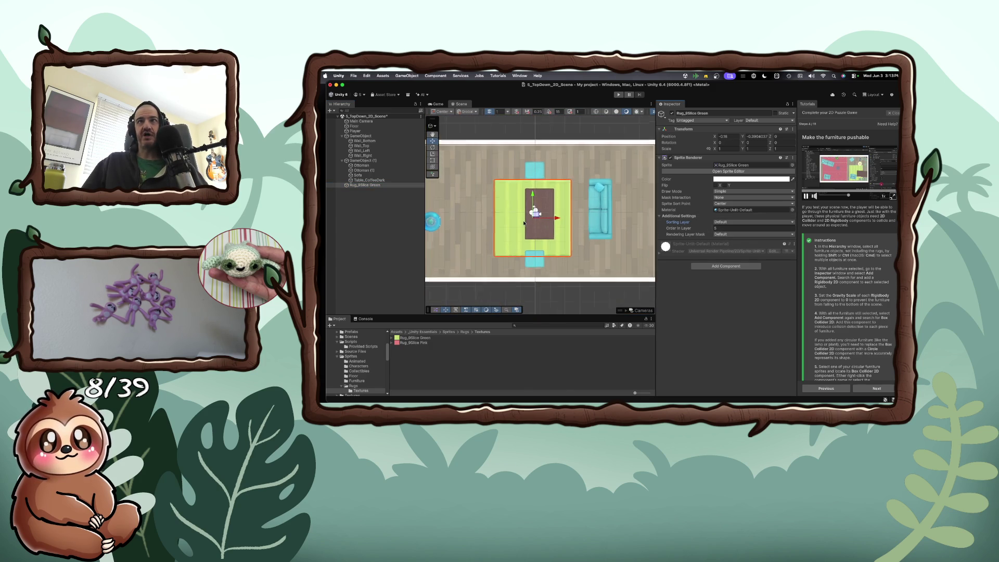
{"action": "scroll", "coordinate": [524, 222], "scroll_direction": "down", "scroll_amount": 2}
{"action": "left_click", "coordinate": [451, 225]}
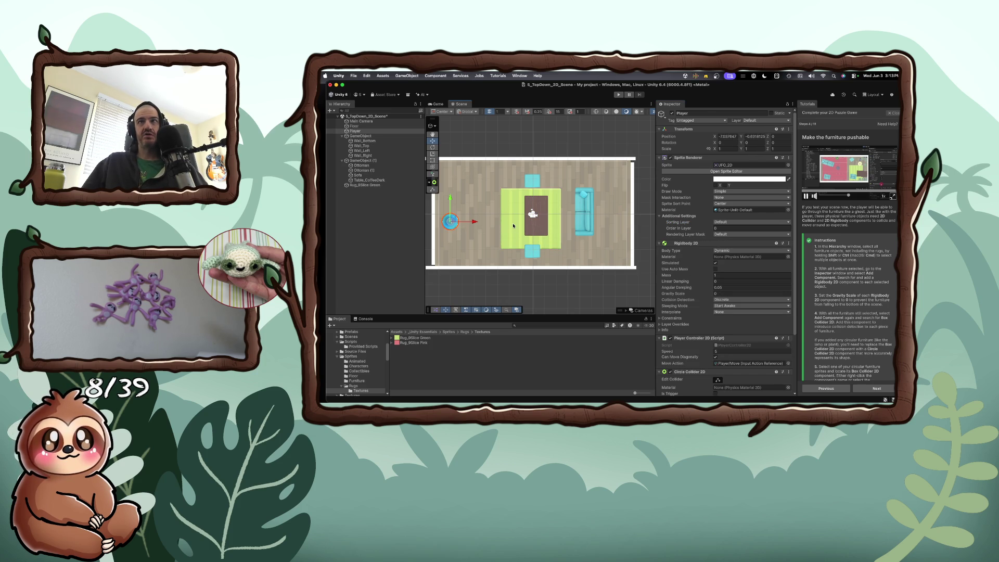
{"action": "left_click", "coordinate": [514, 225]}
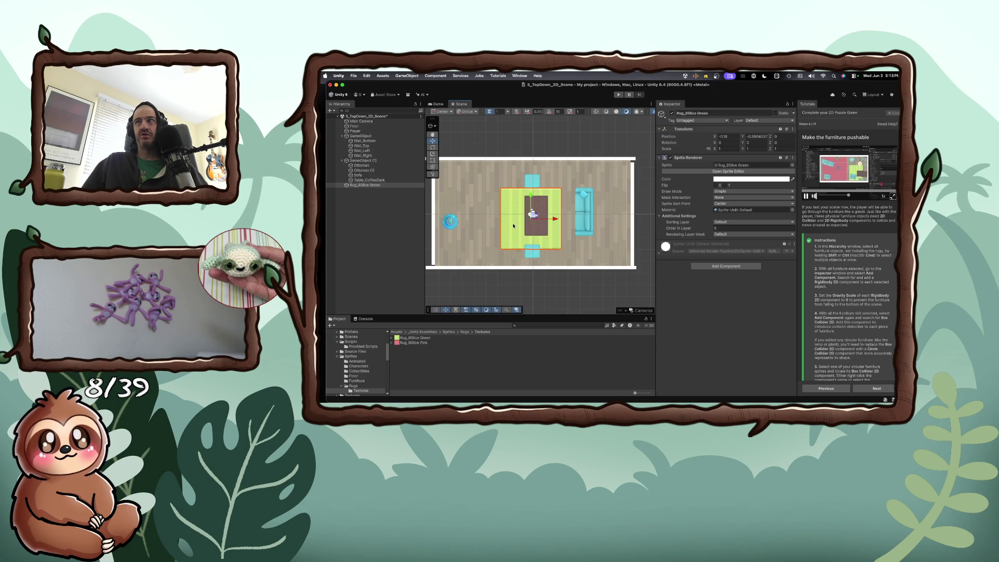
{"action": "right_click", "coordinate": [514, 225]}
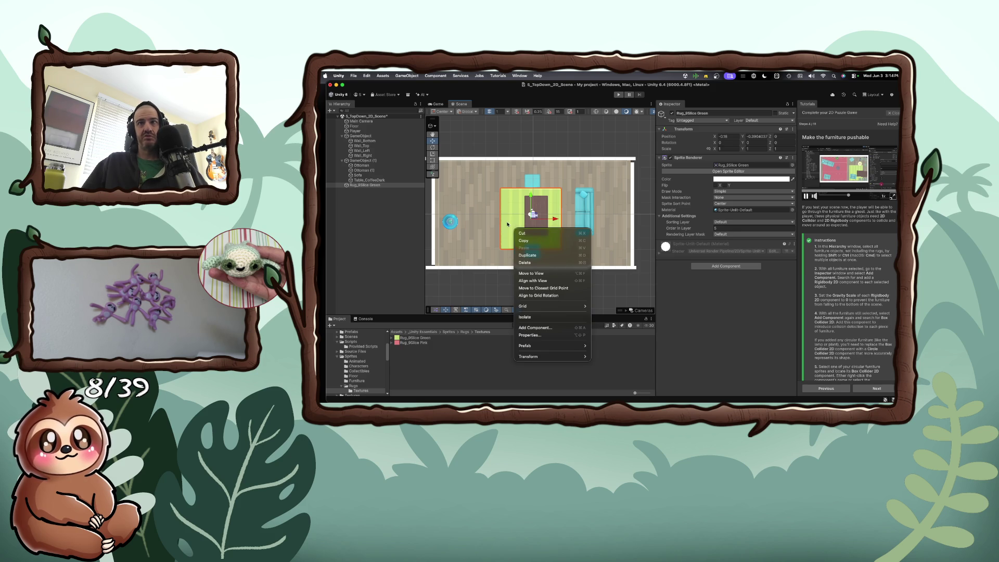
{"action": "left_click", "coordinate": [545, 224]}
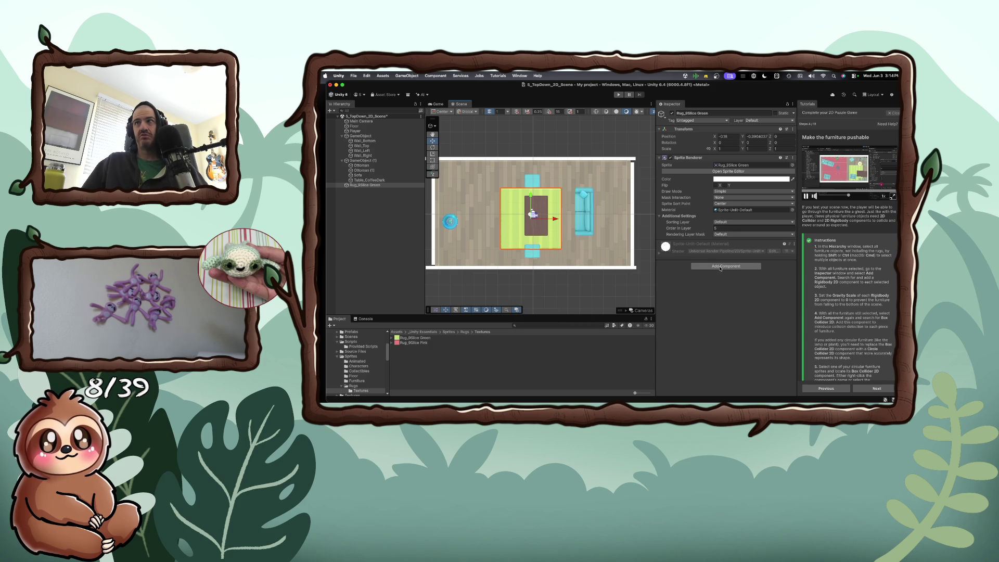
{"action": "left_click", "coordinate": [720, 266]}
{"action": "type", "text": "s"}
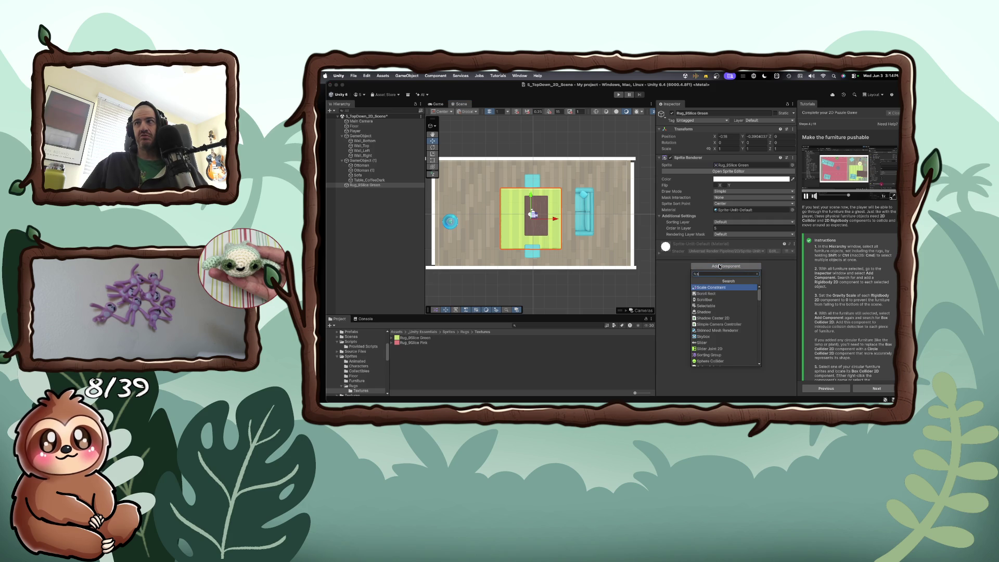
{"action": "type", "text": "ortin"}
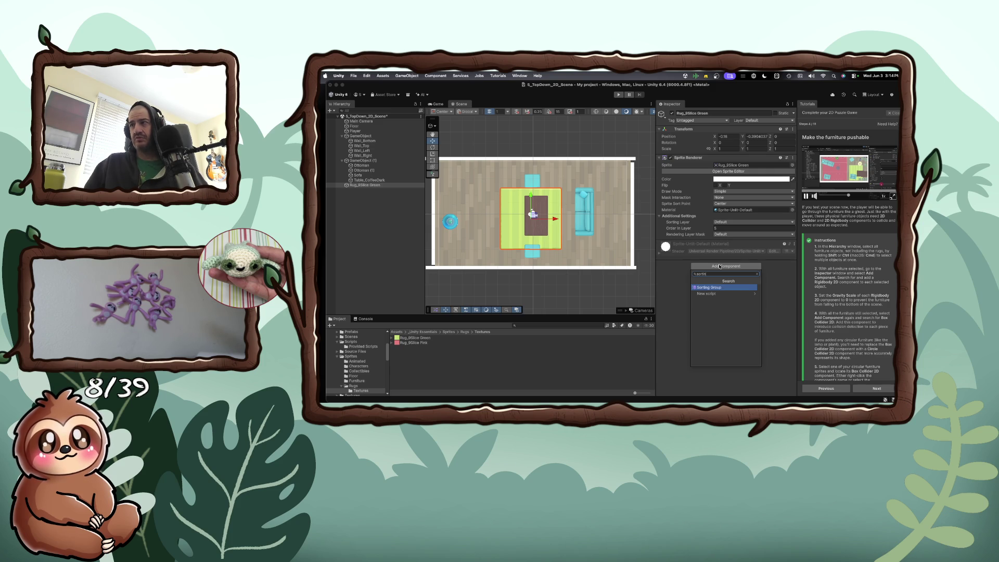
{"action": "key", "text": "Escape"}
{"action": "key", "text": "Escape"}
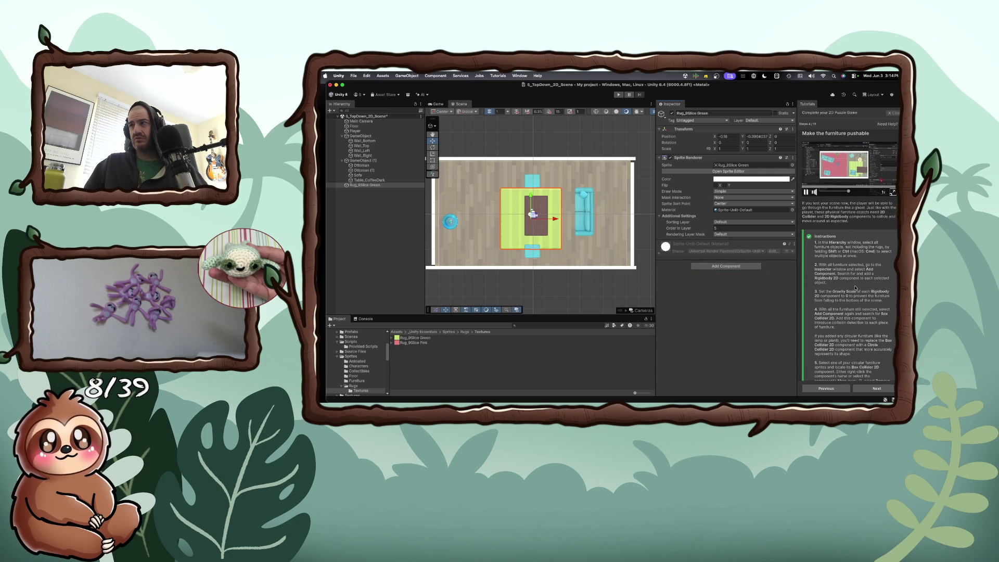
{"action": "scroll", "coordinate": [855, 288], "scroll_direction": "down", "scroll_amount": 2}
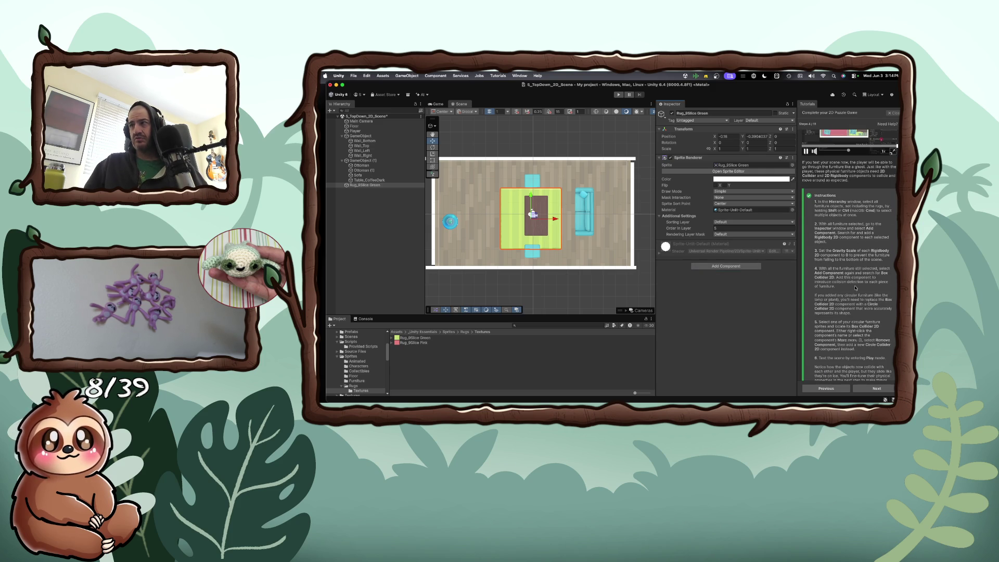
{"action": "scroll", "coordinate": [855, 288], "scroll_direction": "down", "scroll_amount": 1}
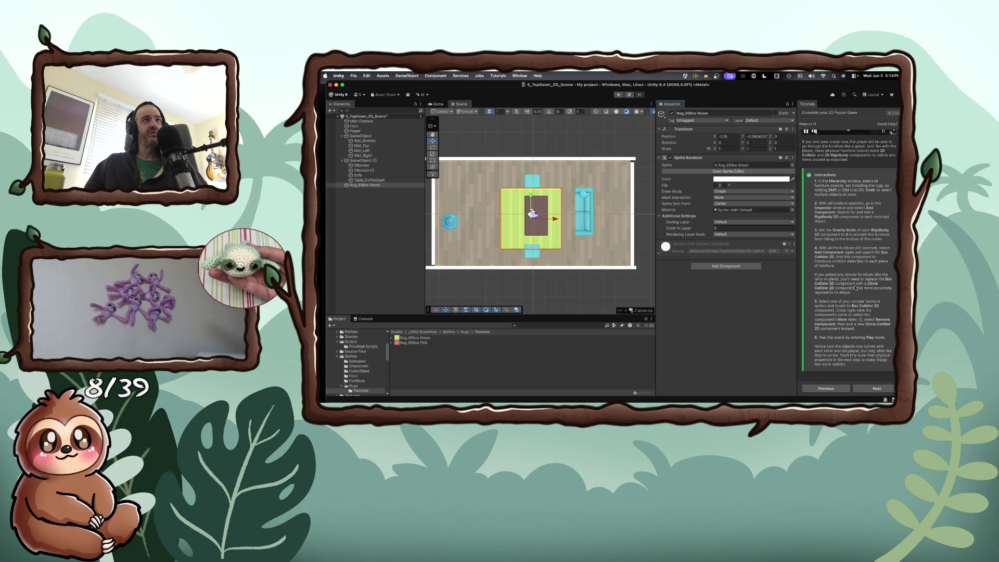
{"action": "left_click", "coordinate": [361, 161]}
- Rename the furniture group GameObject (1) to 'Furniture' in the Hierarchy
{"action": "double_click", "coordinate": [362, 161]}
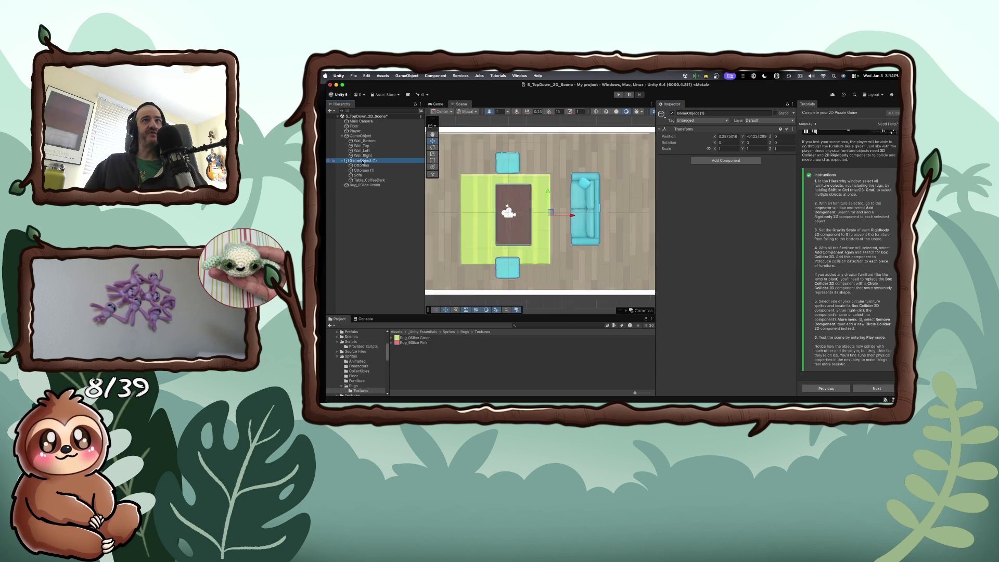
{"action": "right_click", "coordinate": [364, 162]}
{"action": "left_click", "coordinate": [369, 163]}
{"action": "type", "text": "Furniture"}
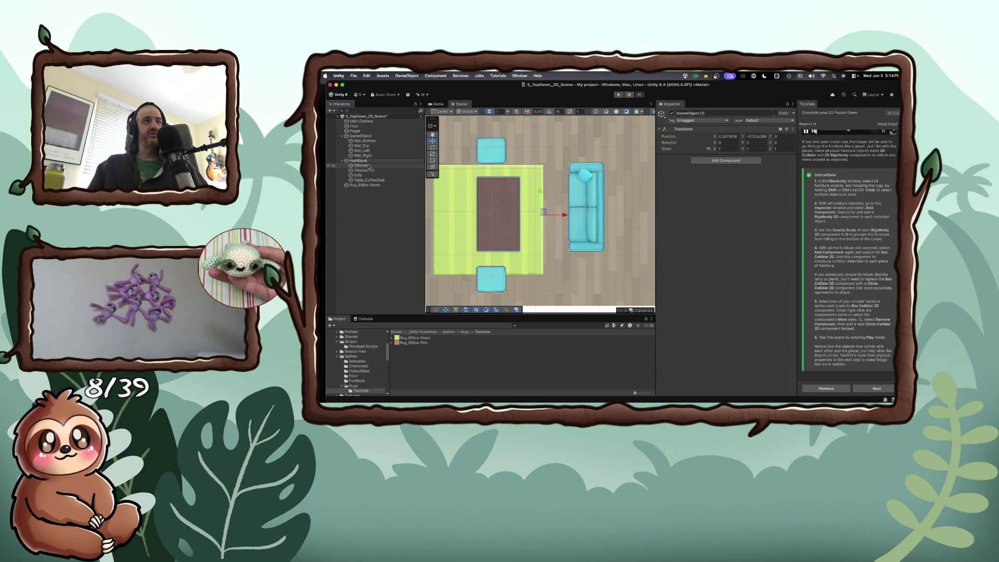
{"action": "key", "text": "Return"}
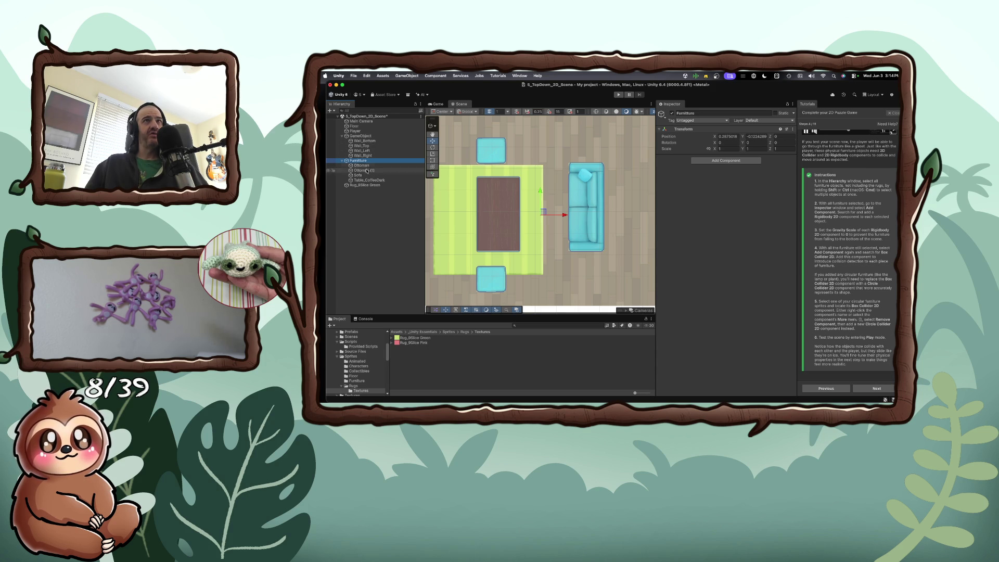
{"action": "left_click", "coordinate": [356, 131]}
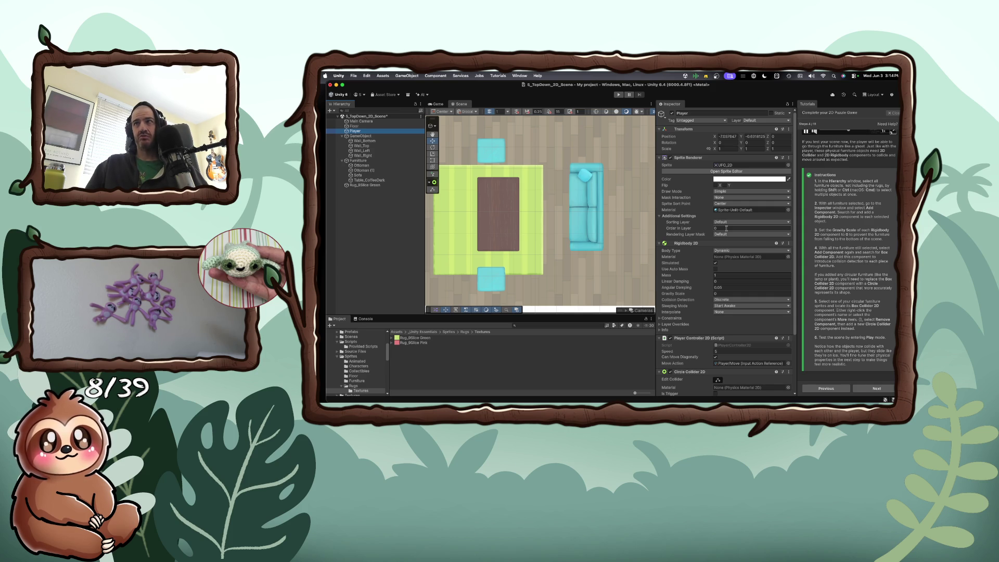
- Give the Player's Sprite Renderer Order in Layer 6 and enter Play mode
{"action": "left_click", "coordinate": [714, 228]}
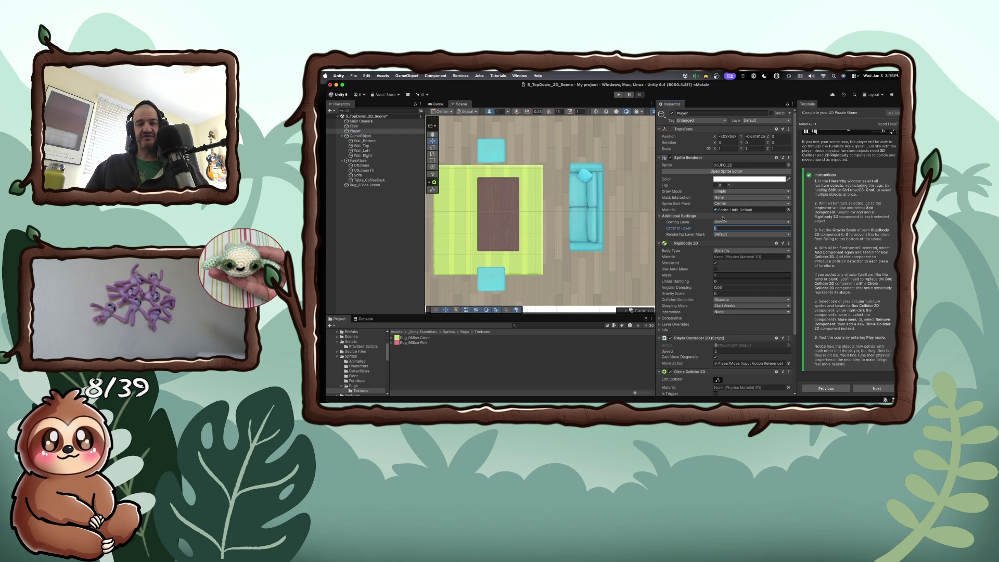
{"action": "type", "text": "6"}
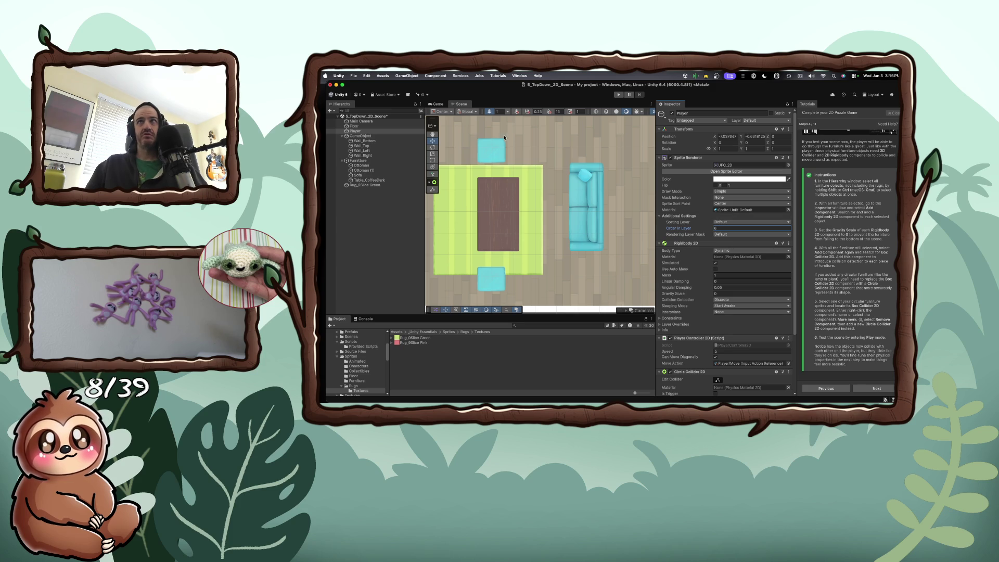
{"action": "left_click", "coordinate": [619, 95]}
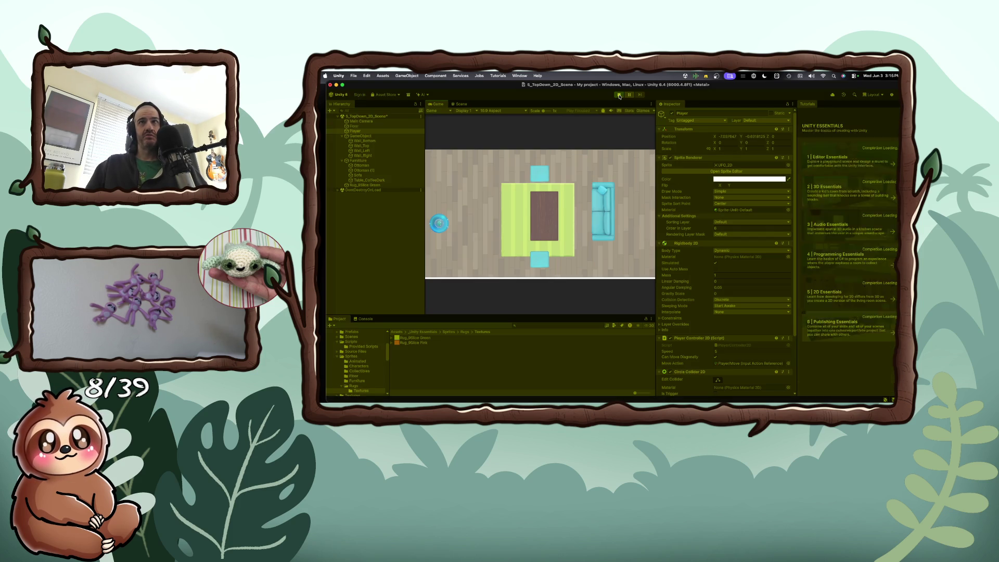
- Drive the player with arrow keys to shove the coffee table, ottomans and sofa, then stop playing
{"action": "key", "text": "Right"}
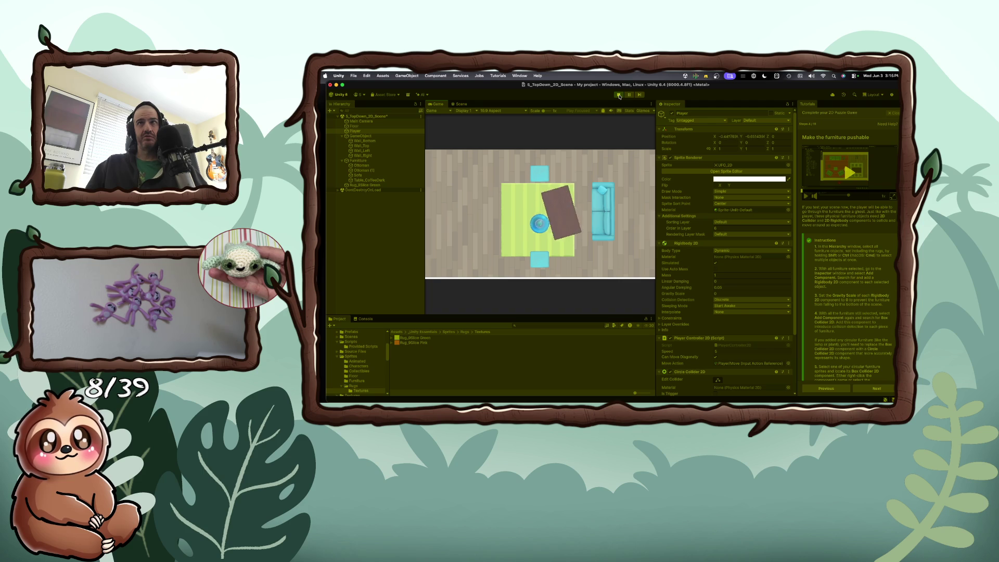
{"action": "key", "text": "Up"}
{"action": "key", "text": "Left"}
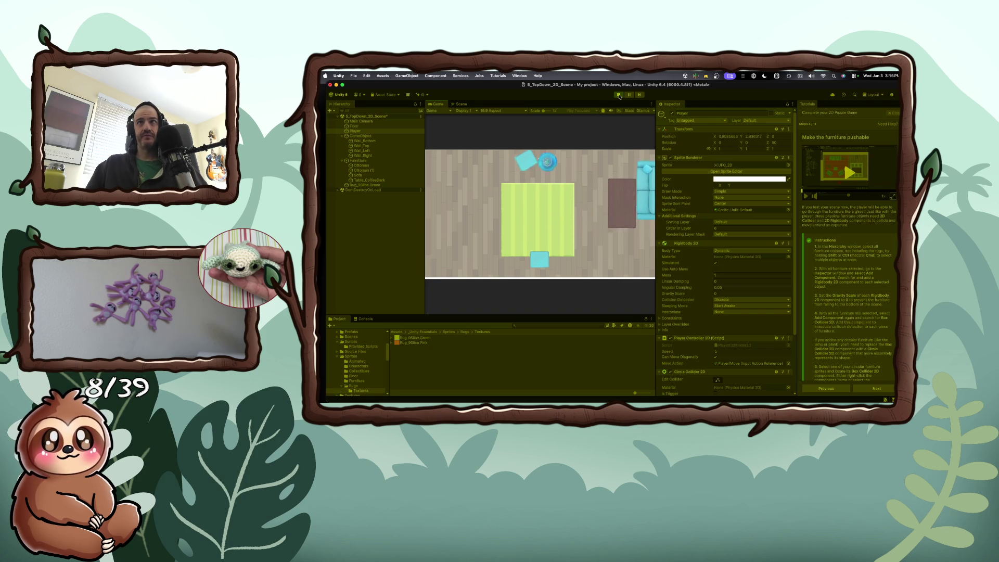
{"action": "key", "text": "Down"}
{"action": "key", "text": "Right"}
{"action": "key", "text": "Up"}
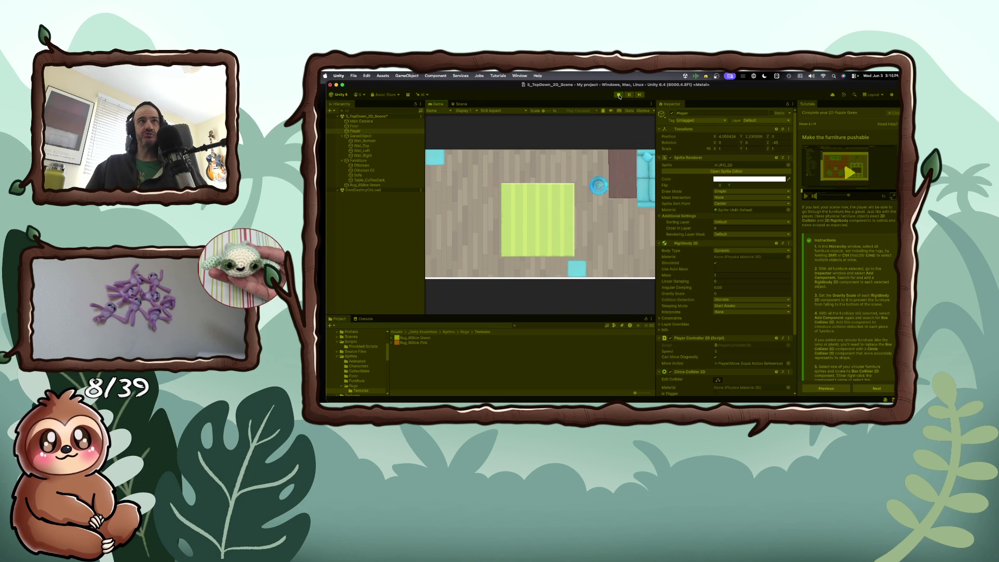
{"action": "key", "text": "Right"}
{"action": "key", "text": "Down"}
{"action": "key", "text": "Left"}
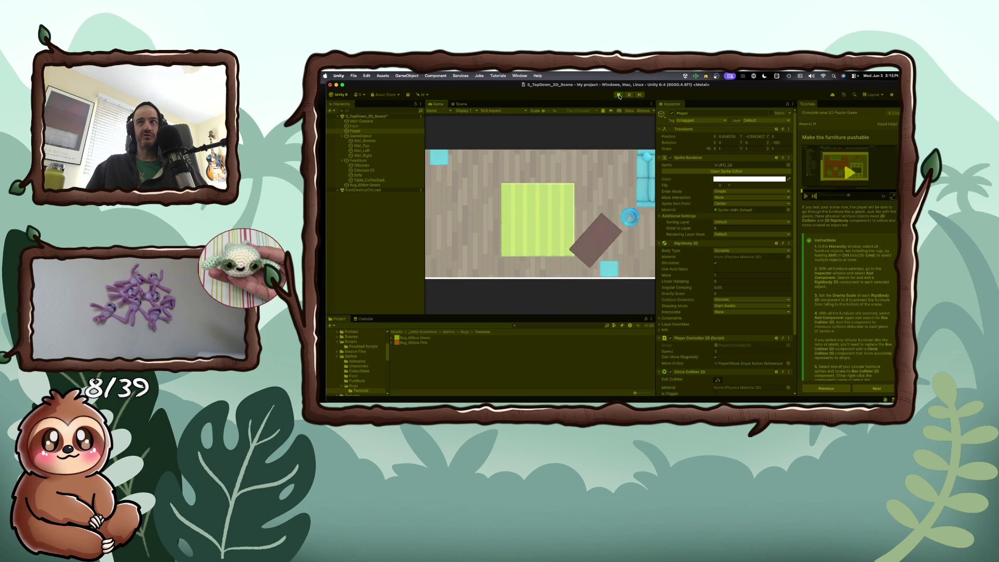
{"action": "left_click", "coordinate": [619, 95]}
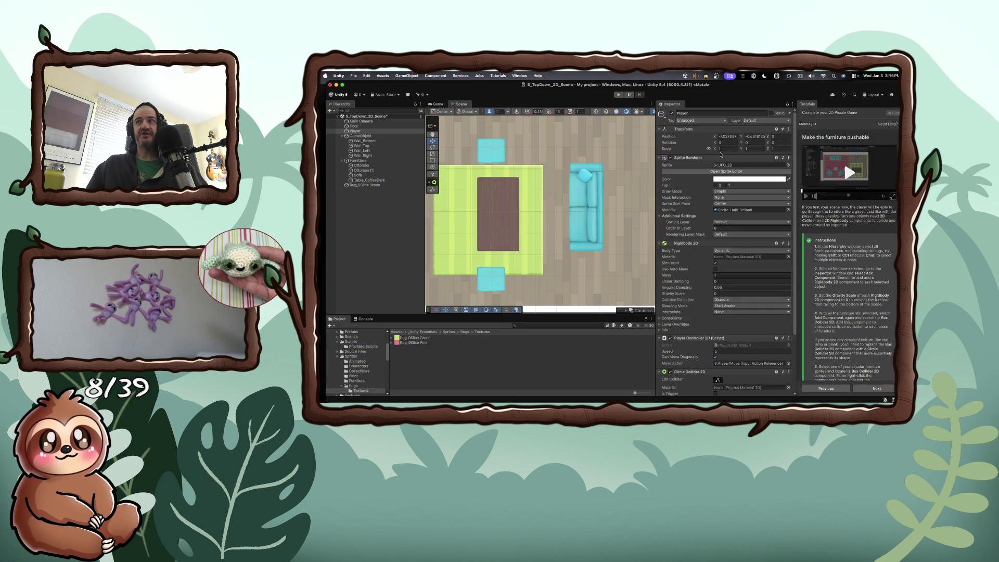
- Advance the Tutorials panel to the 'Increase the furniture's drag' step
{"action": "scroll", "coordinate": [834, 319], "scroll_direction": "down", "scroll_amount": 3}
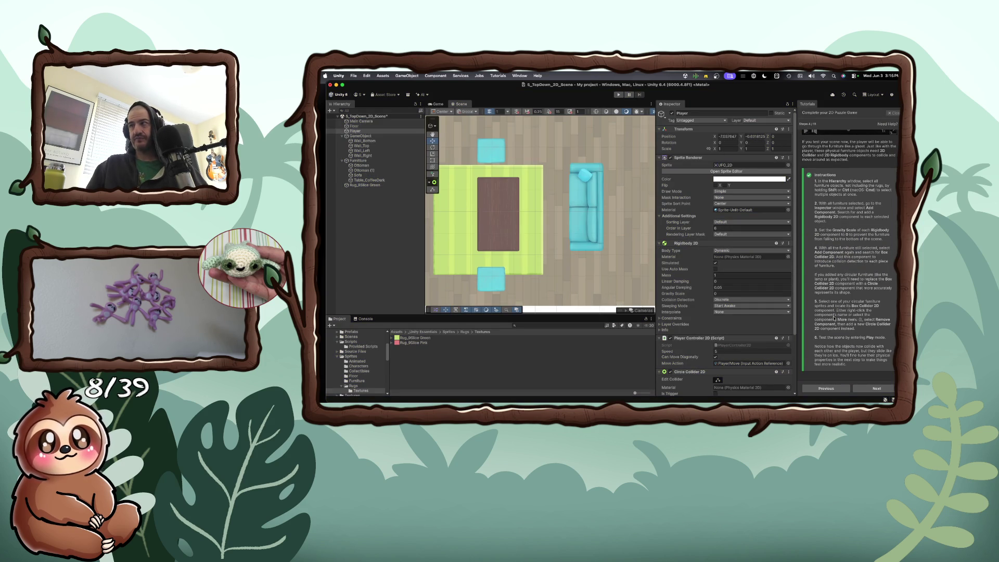
{"action": "left_click", "coordinate": [876, 388]}
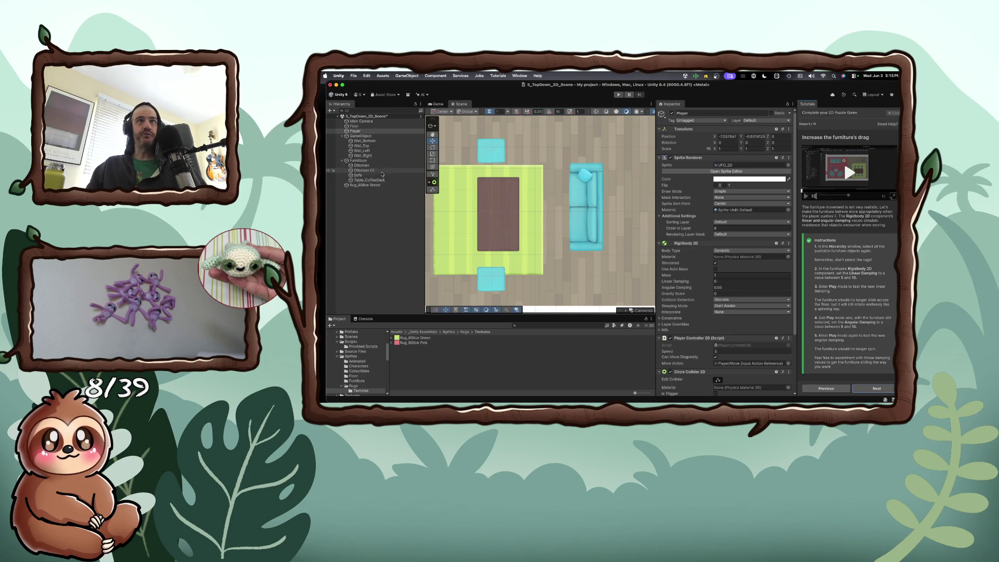
{"action": "left_click", "coordinate": [361, 165]}
- Give Ottoman, Ottoman (1), Sofa and Table_CoffeeDark Linear Damping 7 and Angular Damping 6, then play
{"action": "left_click", "coordinate": [372, 176], "text": "shift"}
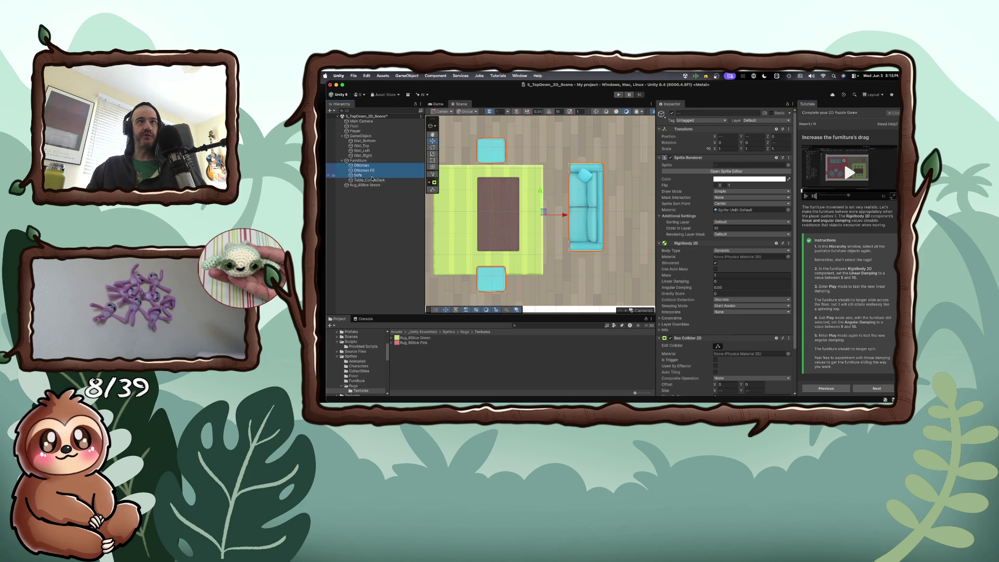
{"action": "left_click", "coordinate": [371, 180], "text": "shift"}
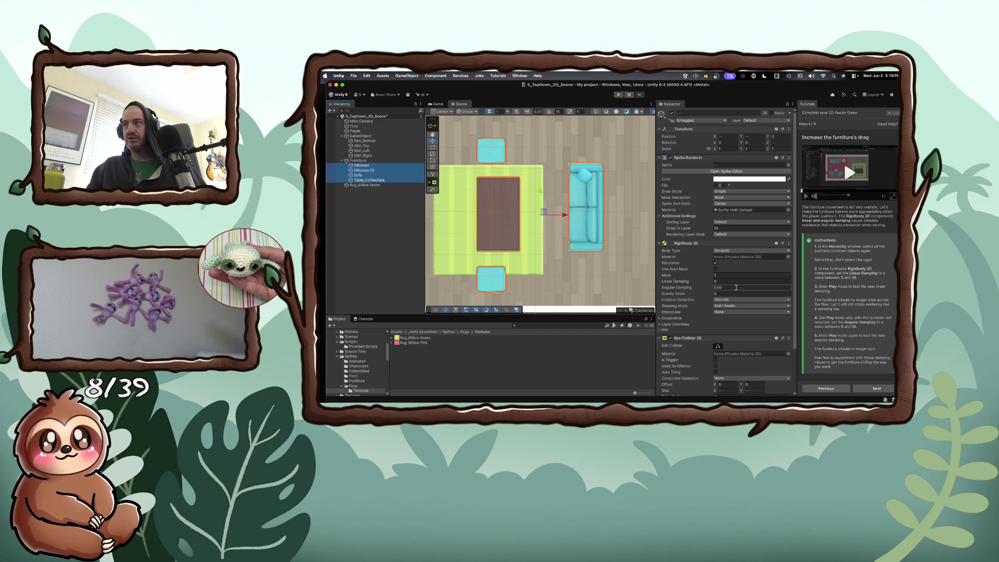
{"action": "left_click", "coordinate": [734, 281]}
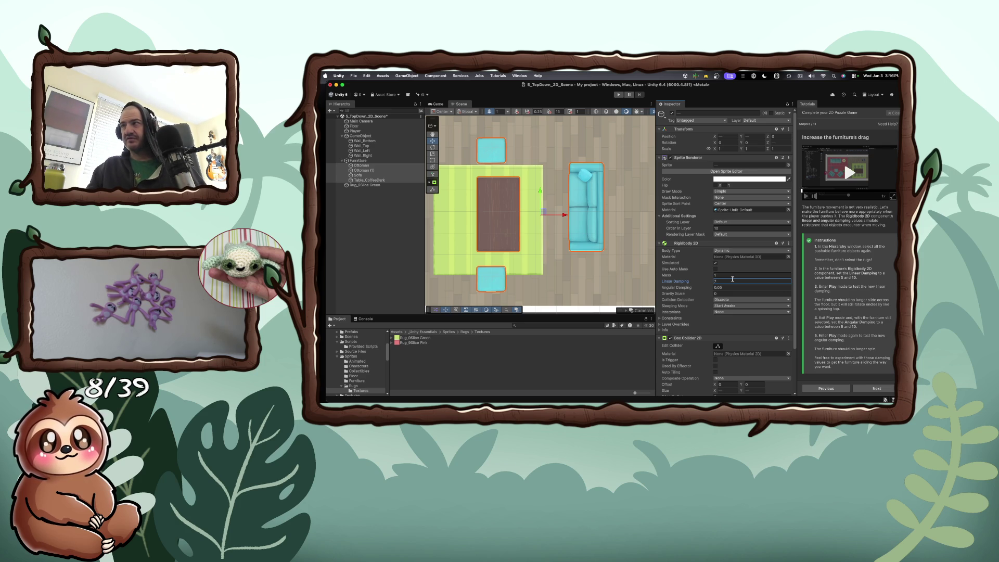
{"action": "left_click", "coordinate": [751, 287]}
{"action": "type", "text": "6"}
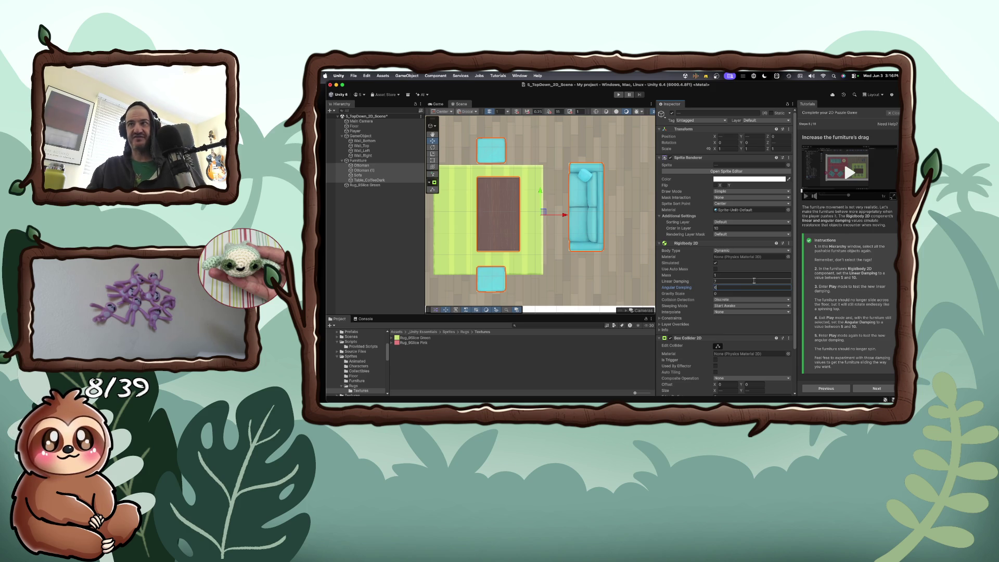
{"action": "left_click", "coordinate": [618, 95]}
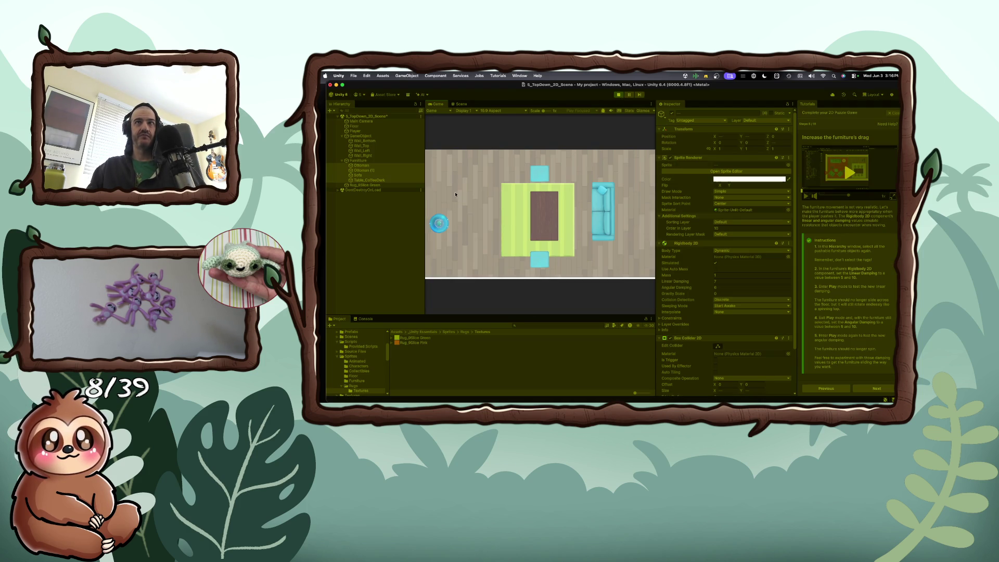
{"action": "key", "text": "Right"}
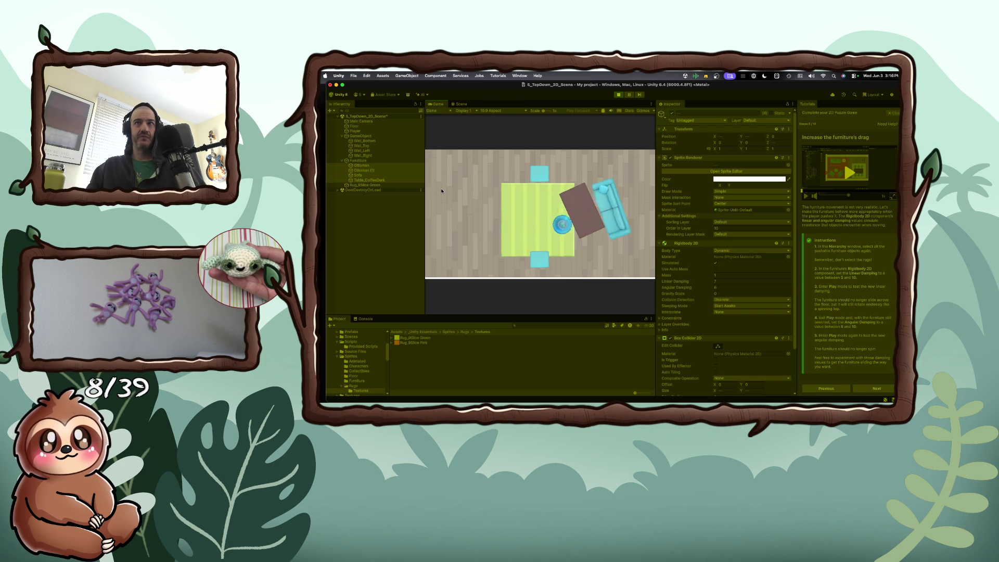
- Roll the ball into the table, sofa and both ottomans to check the damping, then exit Play mode
{"action": "key", "text": "Right"}
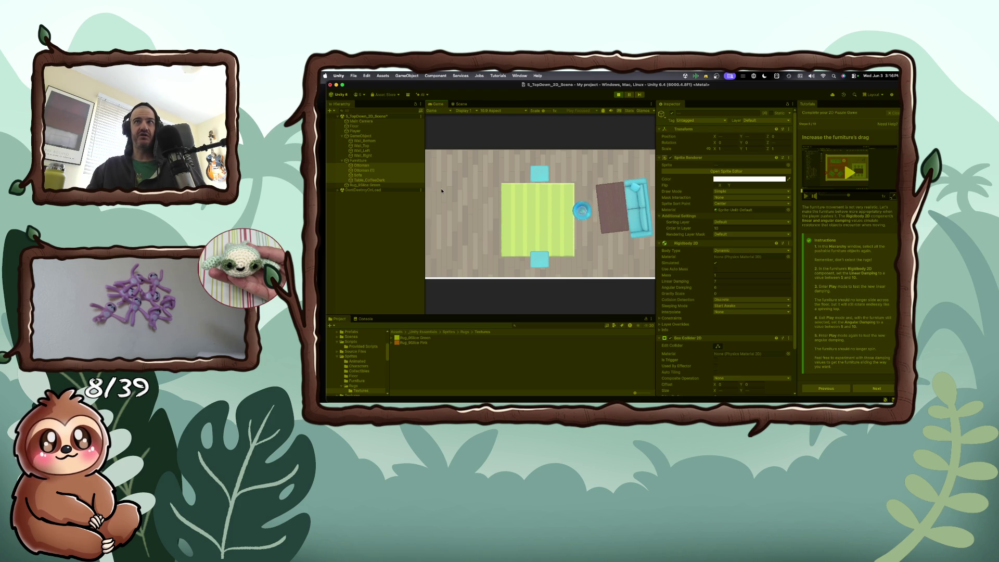
{"action": "key", "text": "Left"}
{"action": "key", "text": "Up"}
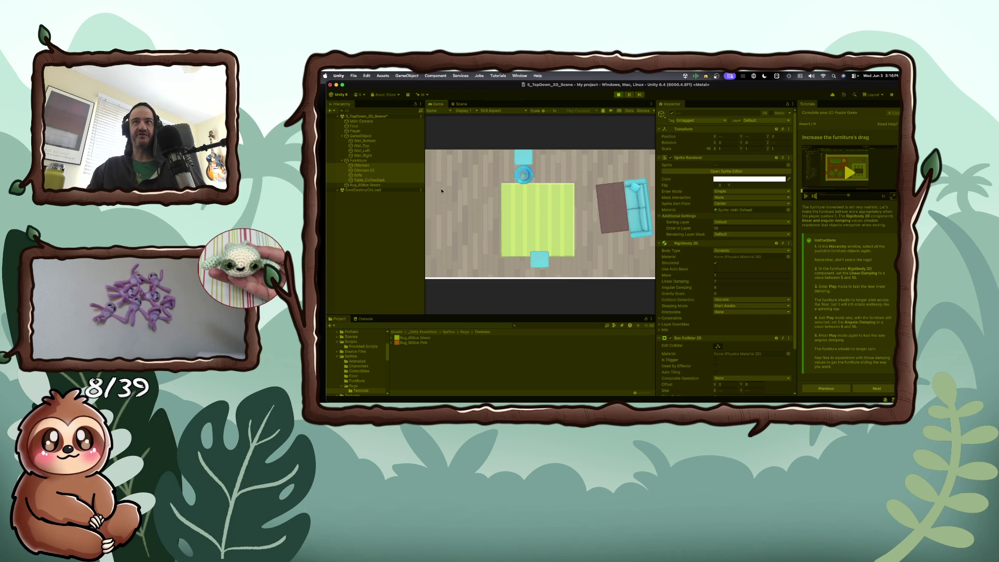
{"action": "key", "text": "Right"}
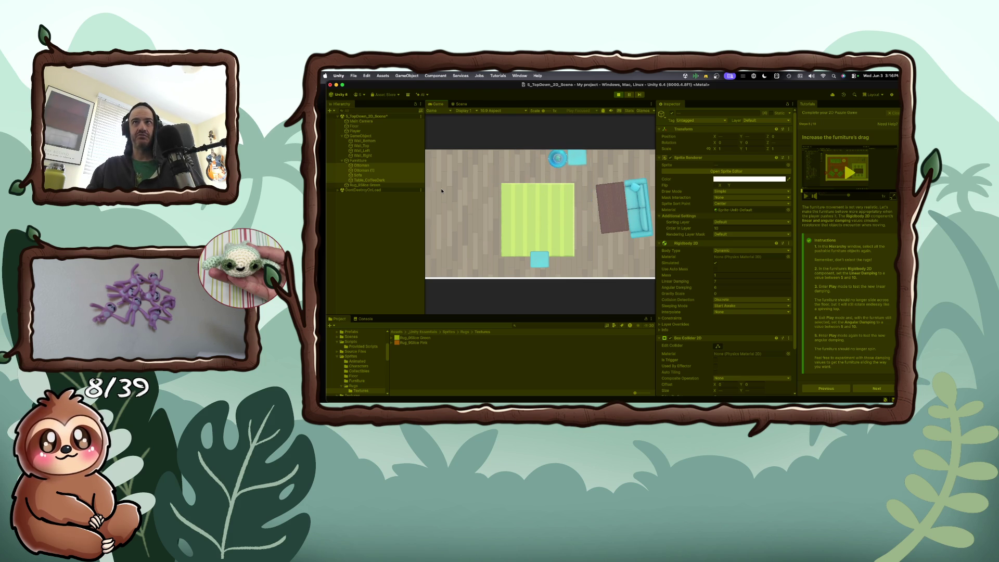
{"action": "key", "text": "Down"}
{"action": "key", "text": "Left"}
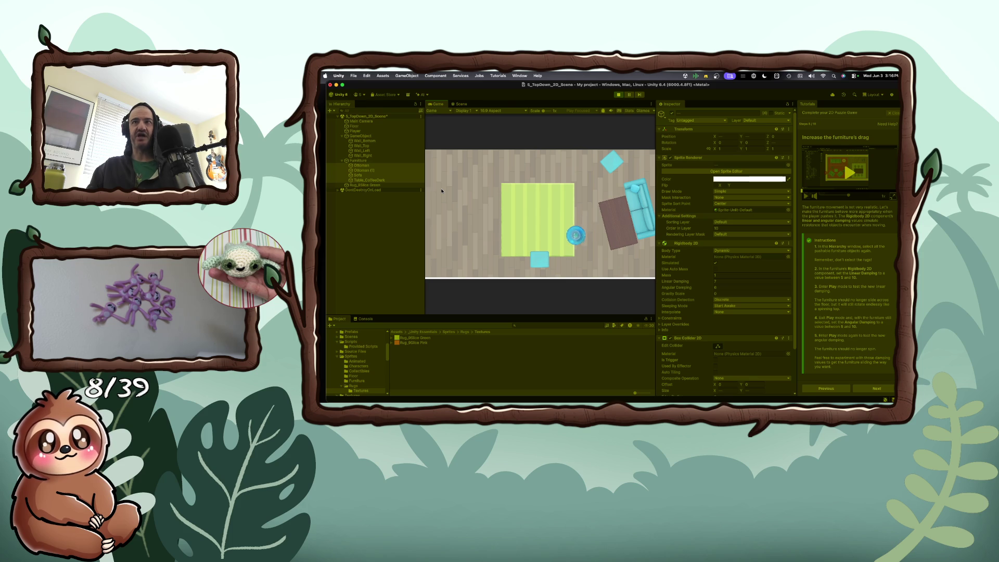
{"action": "key", "text": "Down"}
{"action": "key", "text": "Left"}
{"action": "key", "text": "Right"}
{"action": "key", "text": "Right"}
{"action": "key", "text": "Down"}
{"action": "key", "text": "Left"}
{"action": "key", "text": "Right"}
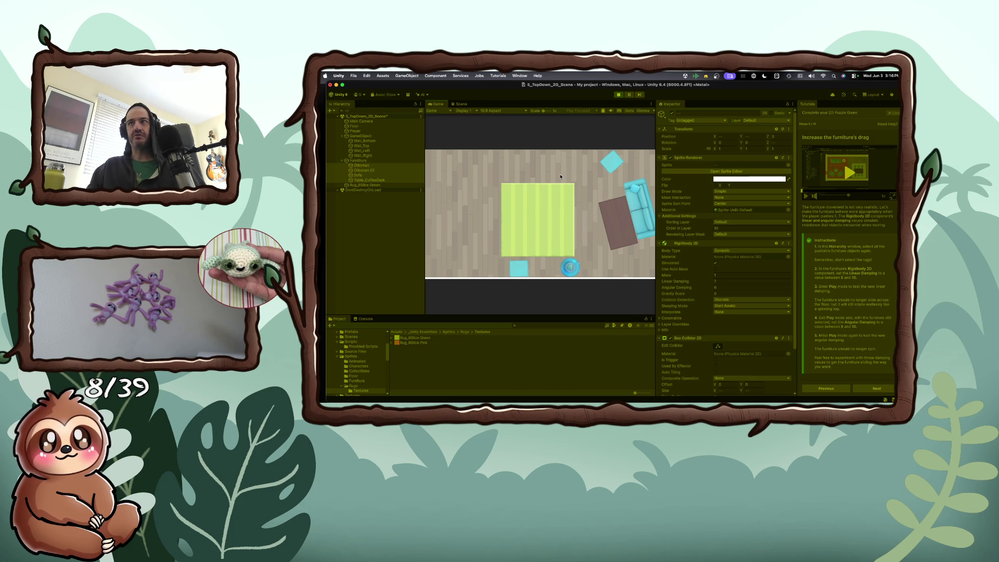
{"action": "left_click", "coordinate": [619, 96]}
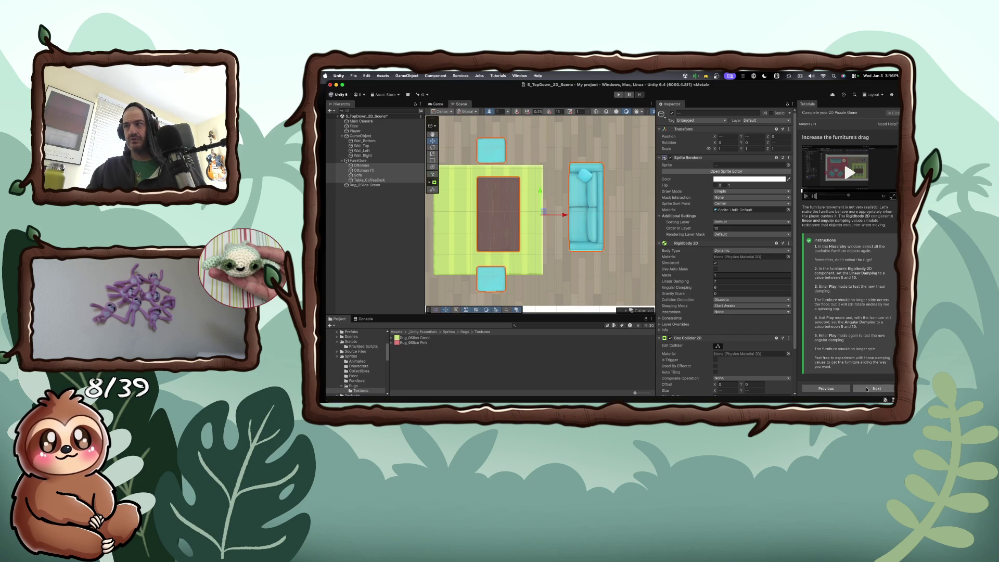
- Move to the next tutorial step and set the Sofa's Rigidbody 2D Mass to 20
{"action": "left_click", "coordinate": [867, 389]}
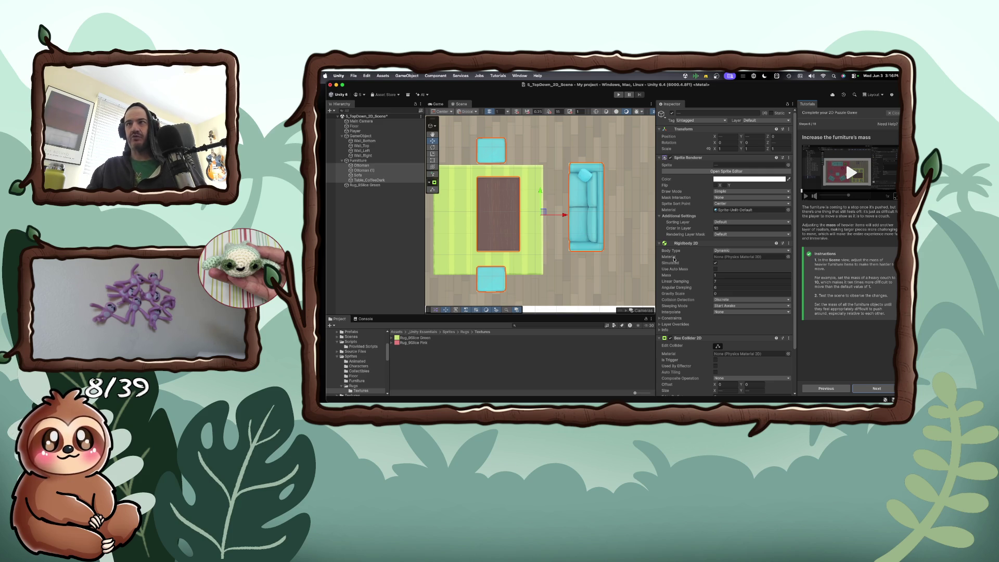
{"action": "left_click", "coordinate": [597, 233]}
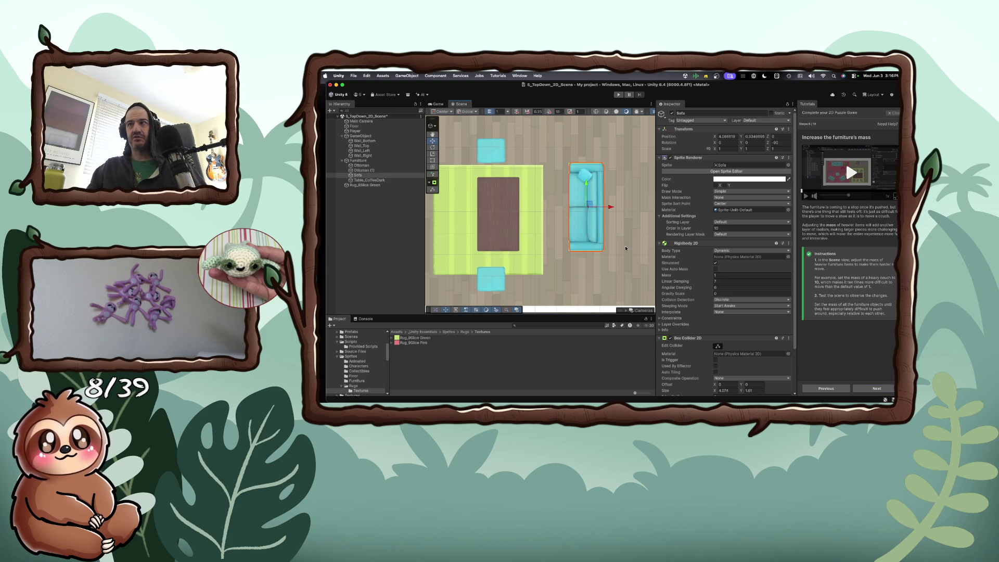
{"action": "left_click", "coordinate": [720, 274]}
{"action": "type", "text": "20"}
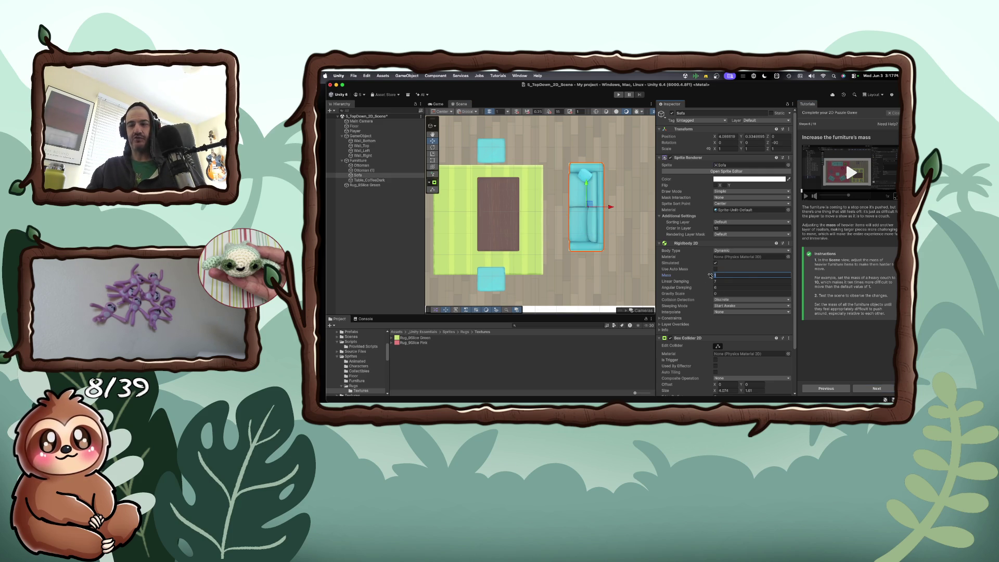
- Set Table_CoffeeDark's Mass to 7 and advance the tutorial to adding a collectible
{"action": "left_click", "coordinate": [501, 158]}
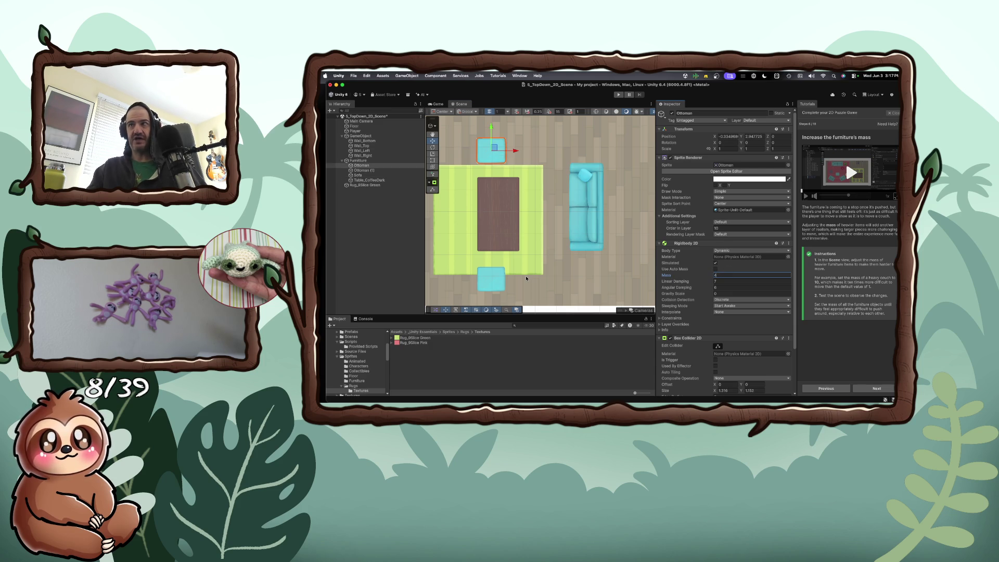
{"action": "left_click", "coordinate": [492, 280]}
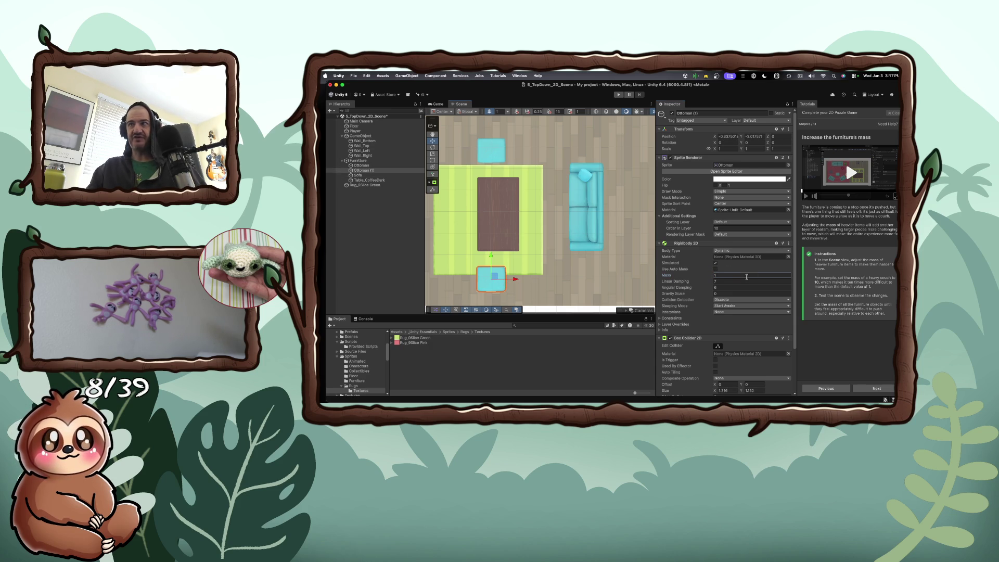
{"action": "left_click", "coordinate": [520, 226]}
{"action": "left_click", "coordinate": [700, 275]}
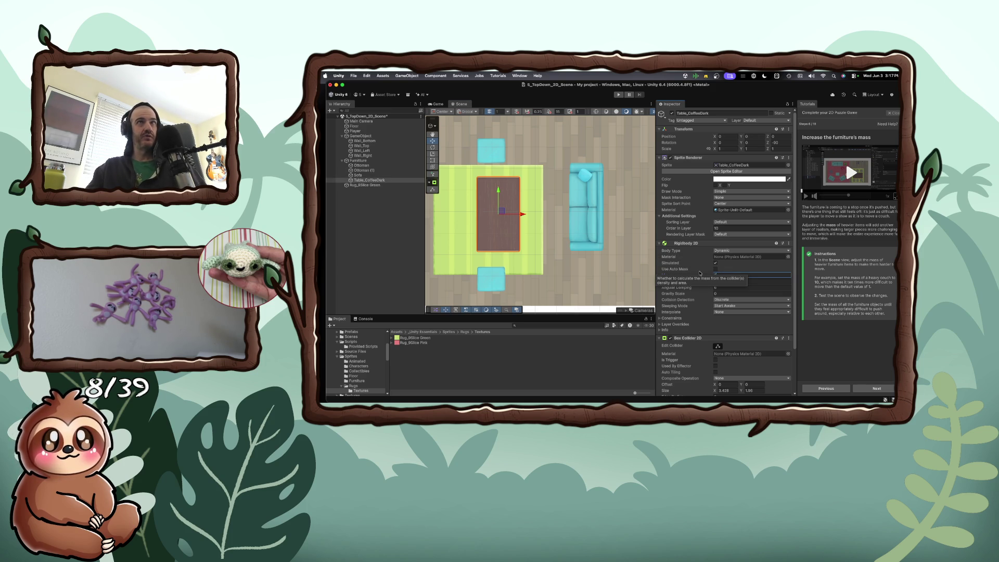
{"action": "type", "text": "7"}
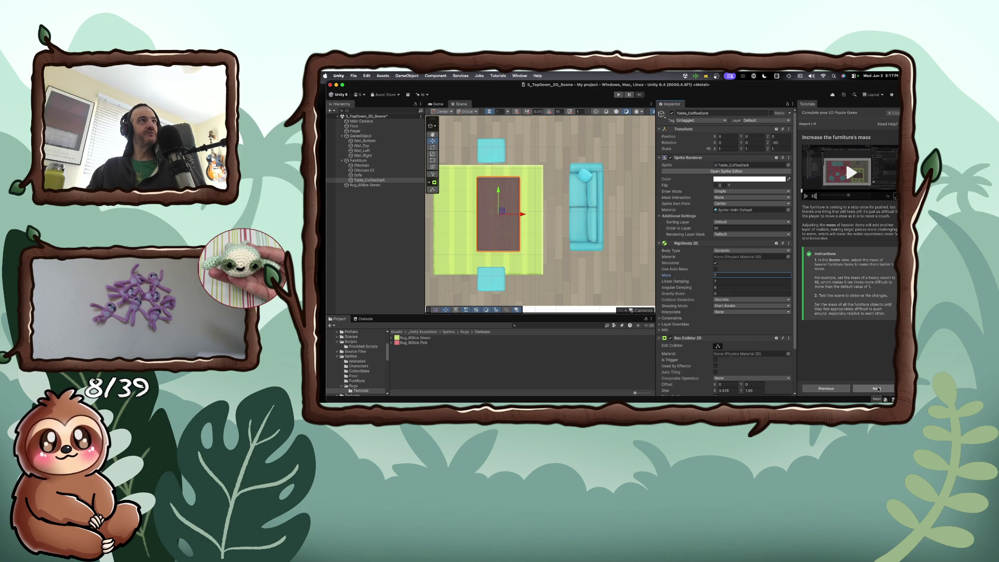
{"action": "left_click", "coordinate": [877, 388]}
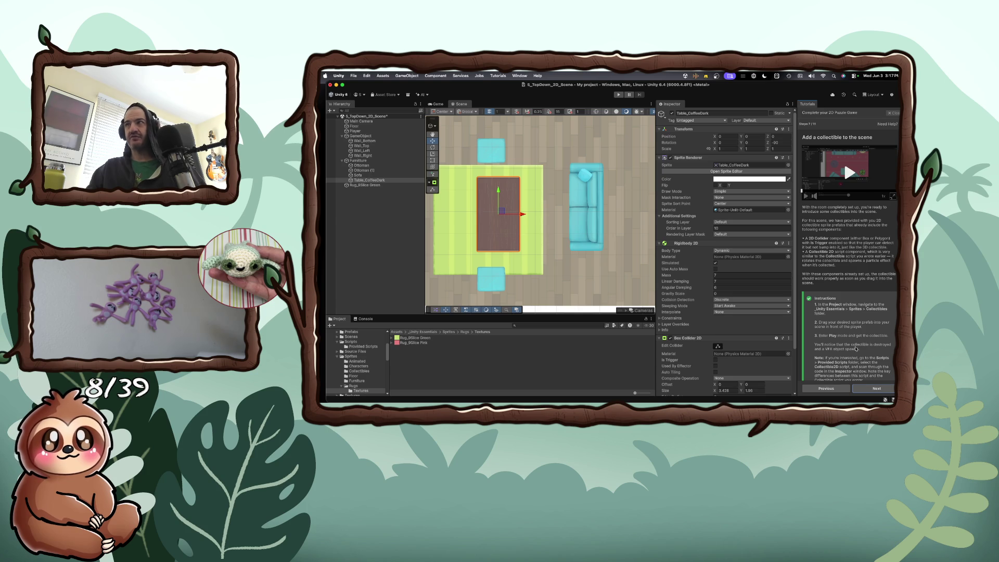
{"action": "left_click", "coordinate": [618, 95]}
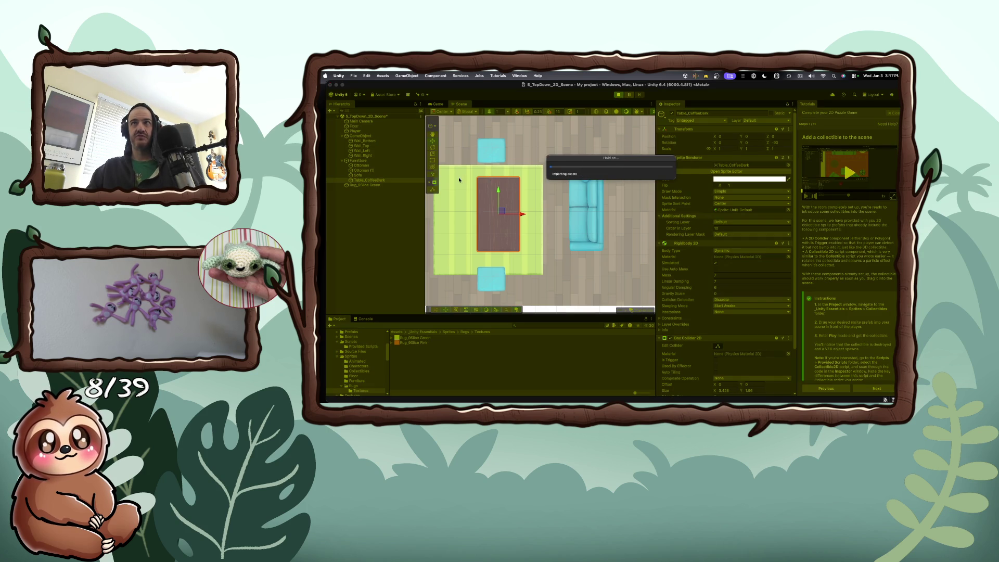
{"action": "key", "text": "d"}
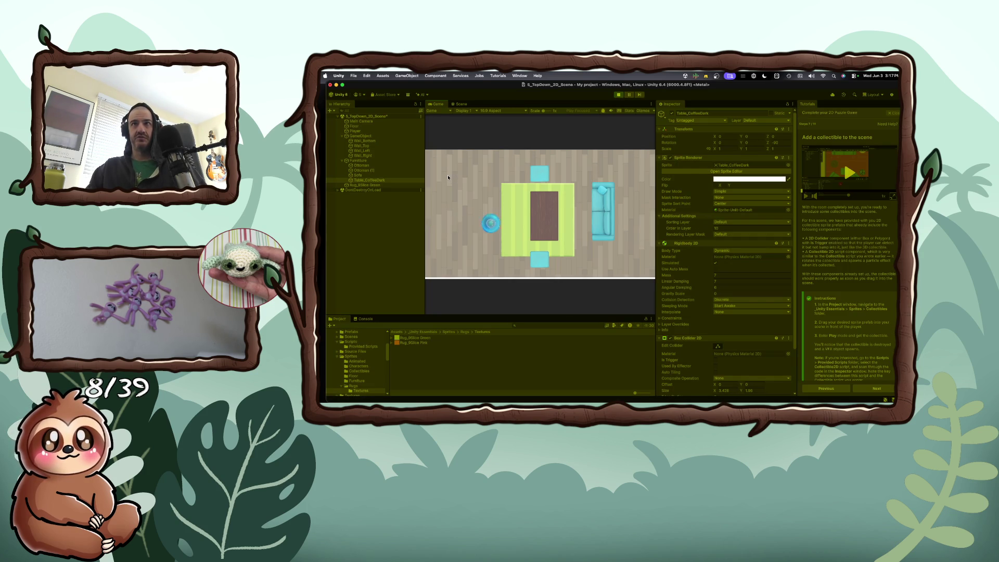
{"action": "key", "text": "s"}
{"action": "key", "text": "d"}
{"action": "key", "text": "w"}
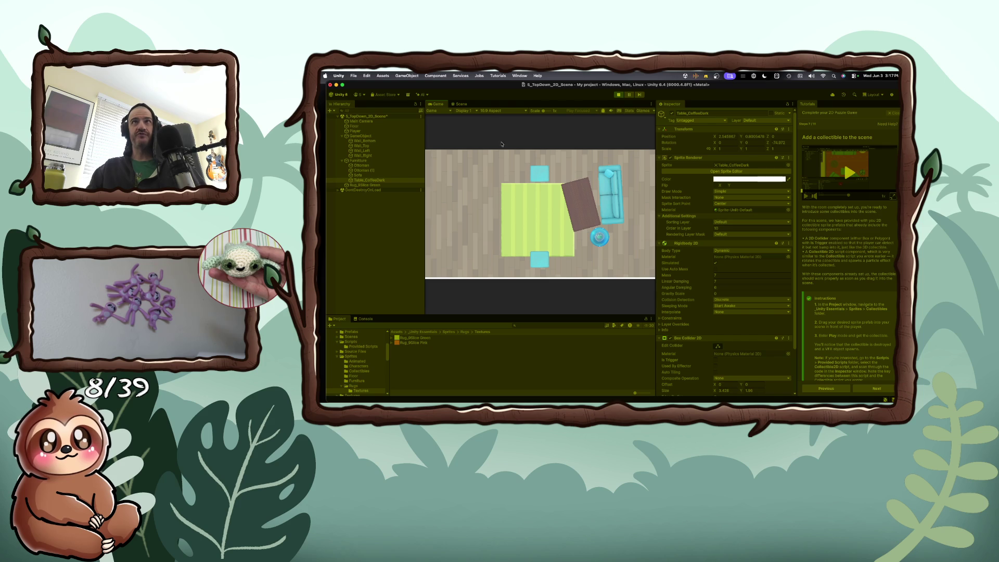
{"action": "left_click", "coordinate": [617, 94]}
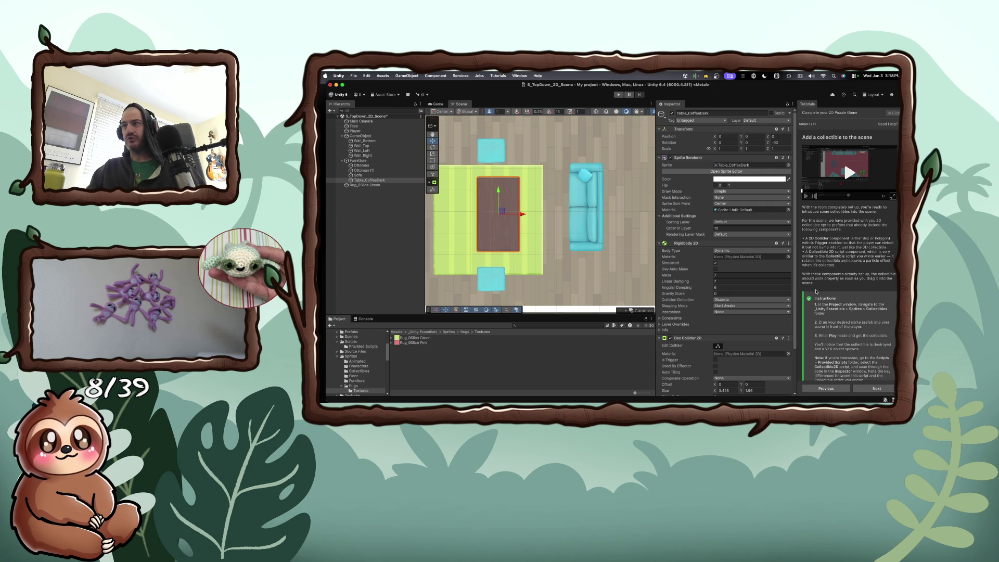
{"action": "scroll", "coordinate": [813, 295], "scroll_direction": "down", "scroll_amount": 2}
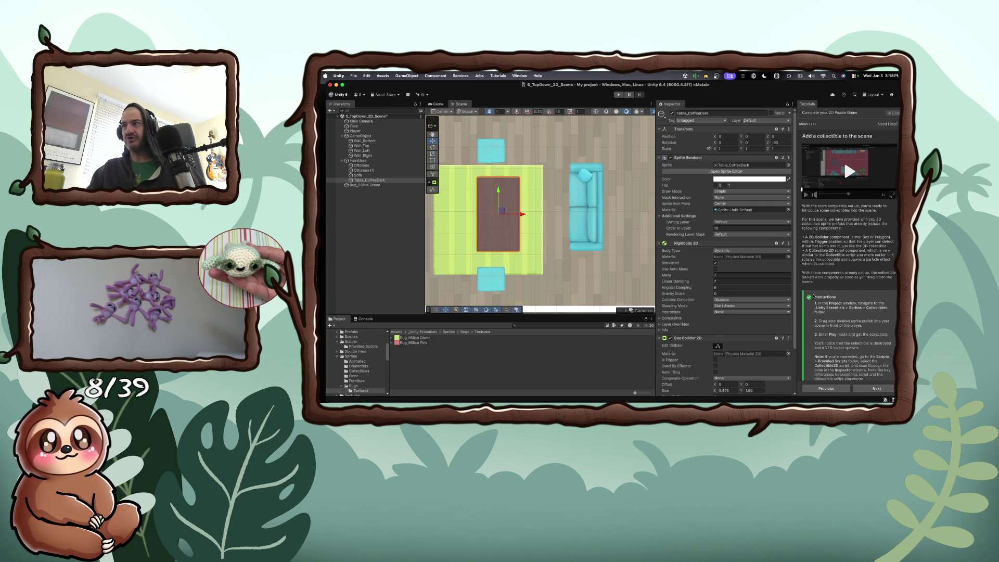
{"action": "scroll", "coordinate": [814, 295], "scroll_direction": "down", "scroll_amount": 4}
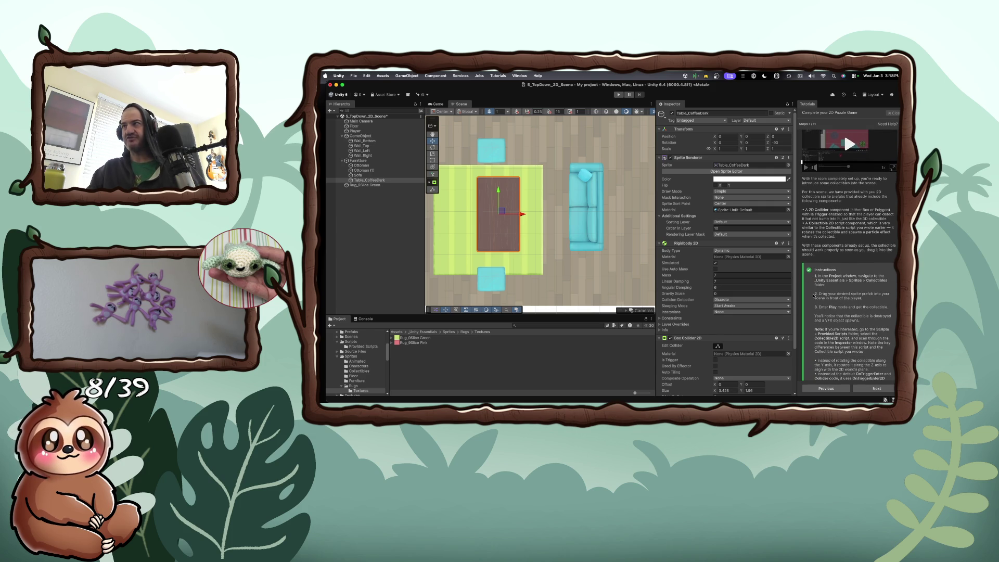
{"action": "scroll", "coordinate": [813, 296], "scroll_direction": "down", "scroll_amount": 4}
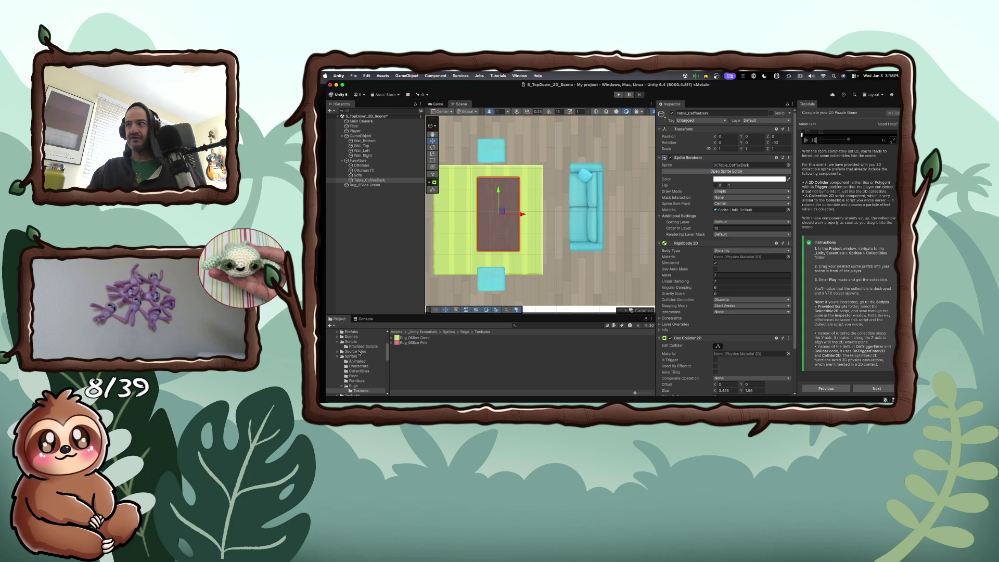
{"action": "scroll", "coordinate": [358, 359], "scroll_direction": "down", "scroll_amount": 1}
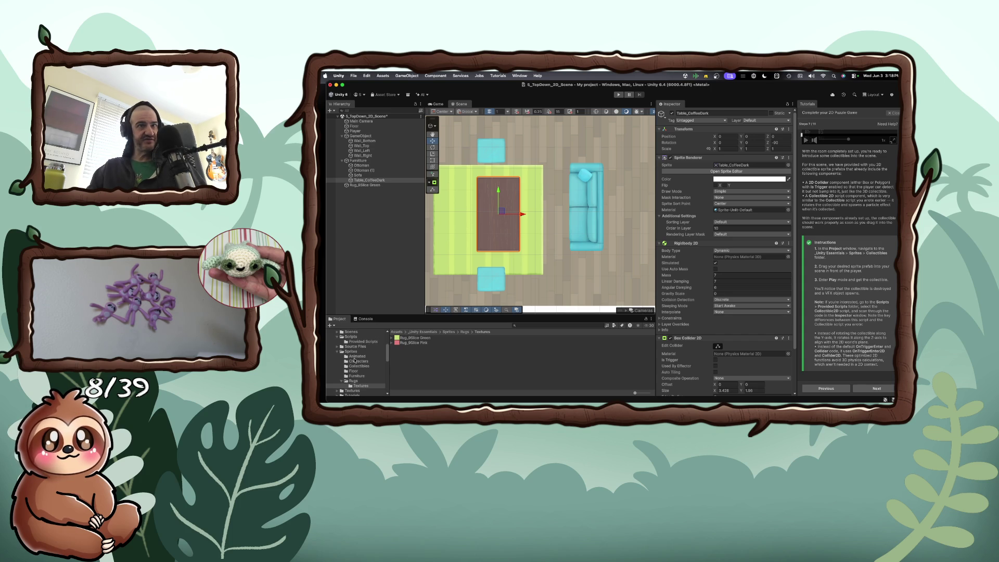
{"action": "left_click", "coordinate": [357, 366]}
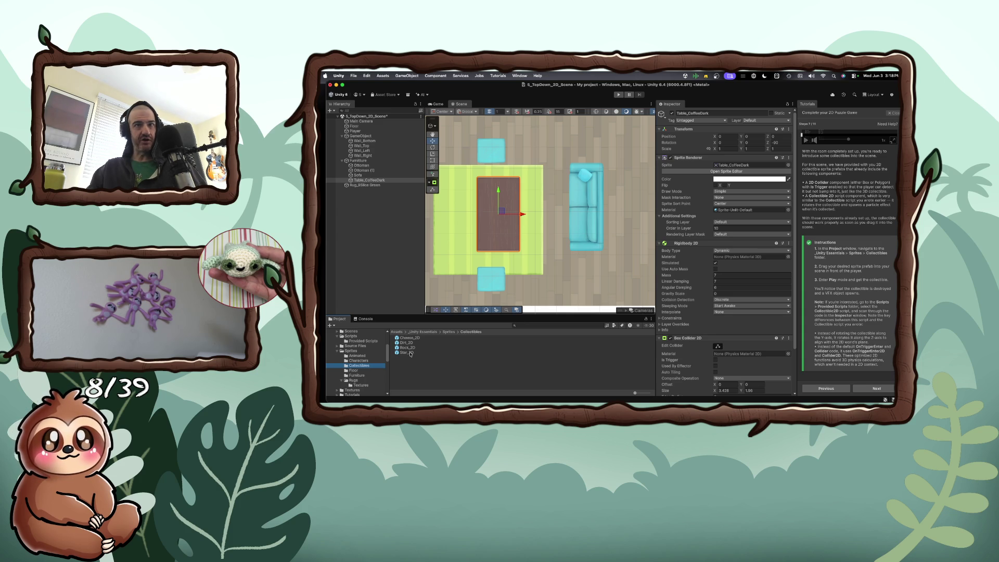
- Drop a Cheese_2D sprite at the rug's left edge, then play and steer toward it
{"action": "left_click_drag", "start_coordinate": [409, 338], "coordinate": [442, 224]}
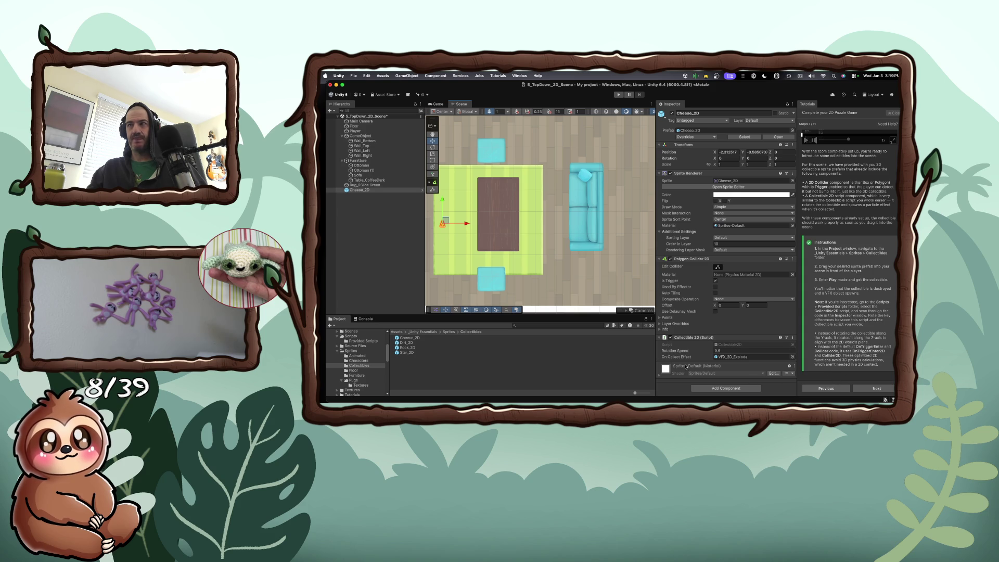
{"action": "left_click", "coordinate": [619, 94]}
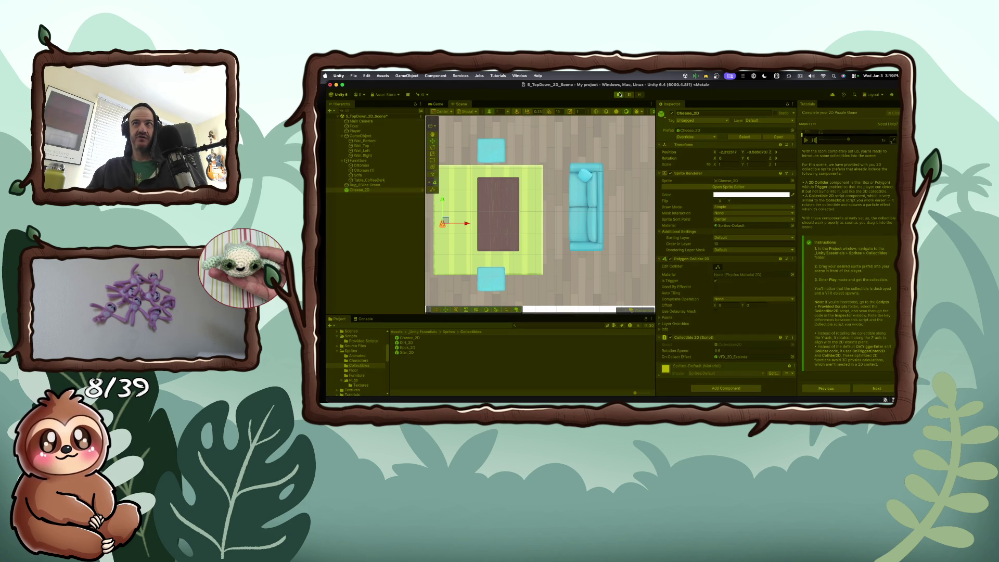
{"action": "key", "text": "Right"}
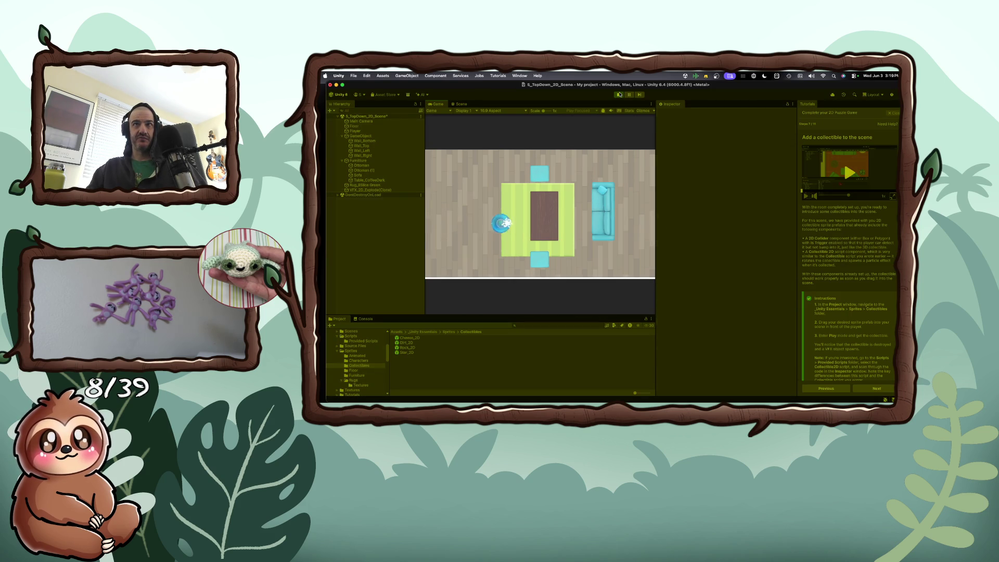
- Steer onto the cheese in a quick Play test, then move the tutorial to designing a collectibles level
{"action": "key", "text": "Left"}
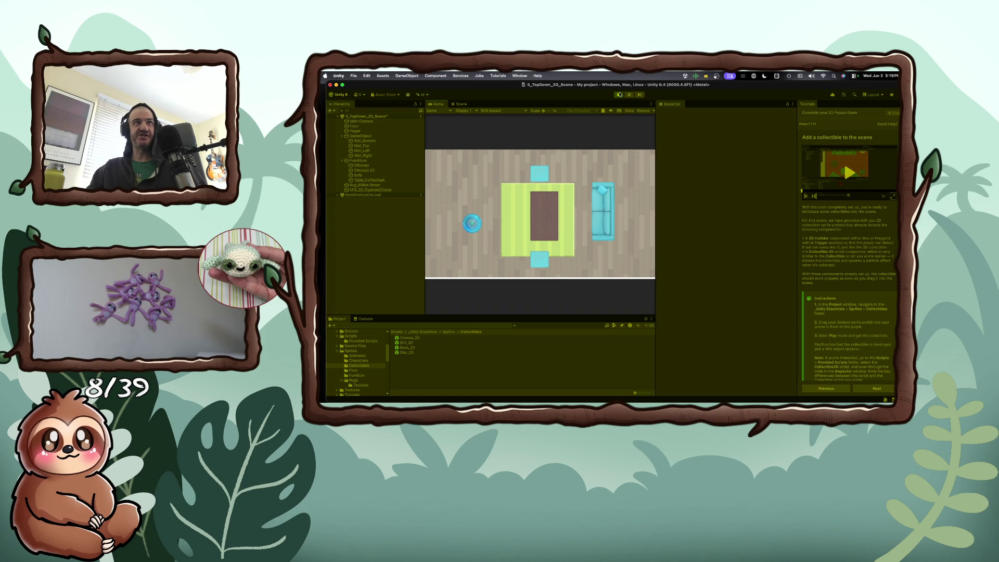
{"action": "left_click", "coordinate": [618, 94]}
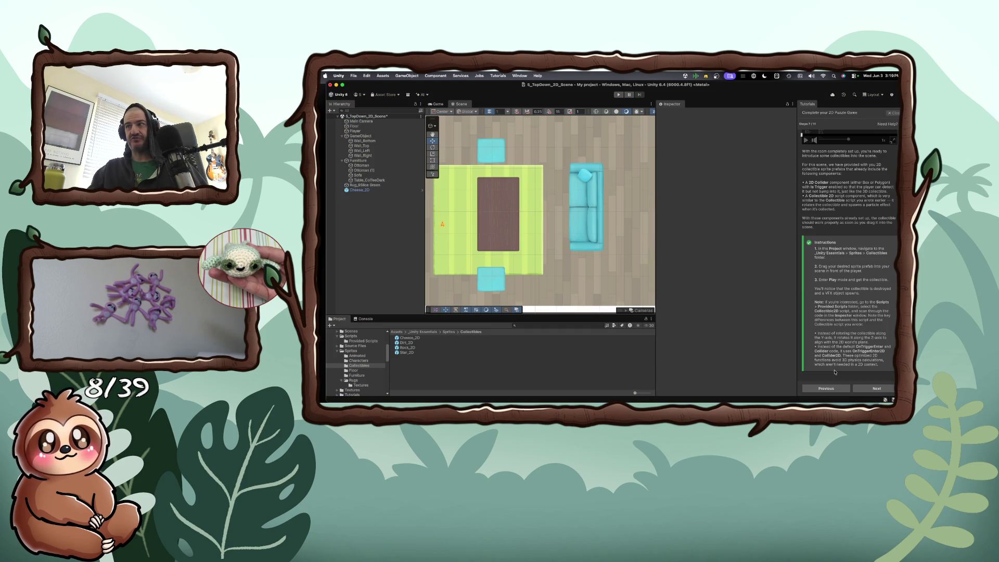
{"action": "left_click", "coordinate": [866, 390]}
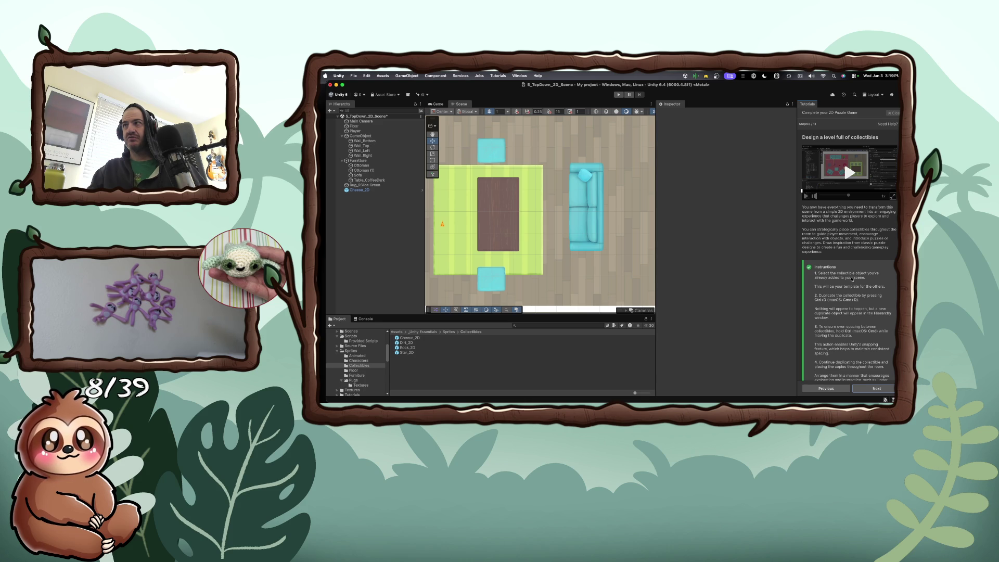
- Duplicate the Cheese_2D, place the copy on the sofa, and set its Order in Layer to 5
{"action": "scroll", "coordinate": [852, 279], "scroll_direction": "down", "scroll_amount": 2}
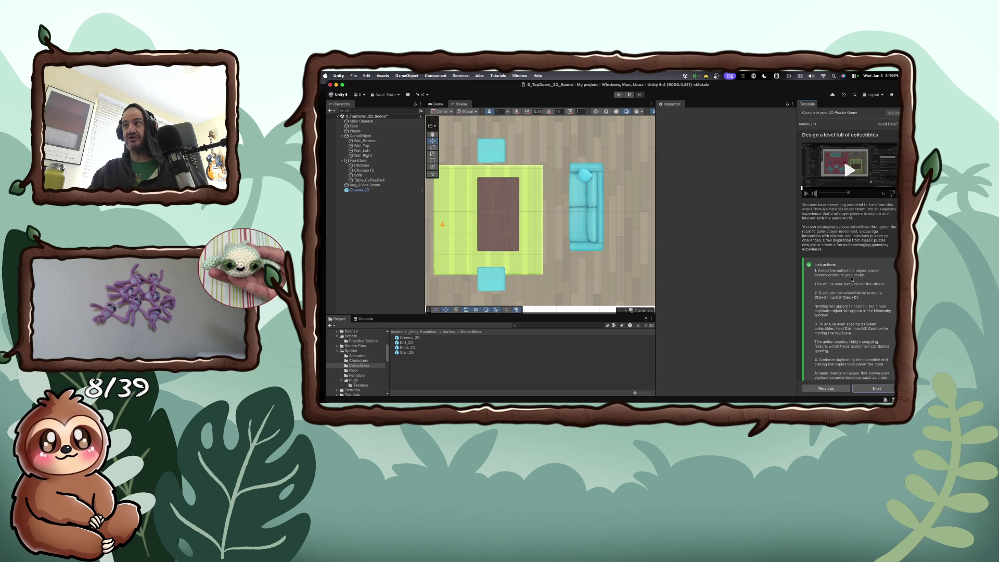
{"action": "scroll", "coordinate": [851, 279], "scroll_direction": "down", "scroll_amount": 3}
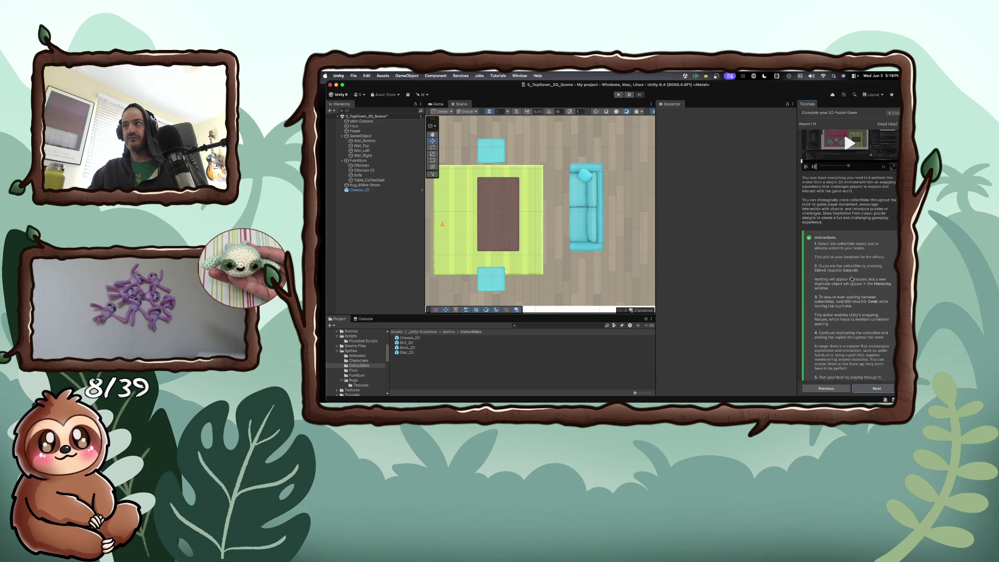
{"action": "scroll", "coordinate": [852, 280], "scroll_direction": "down", "scroll_amount": 4}
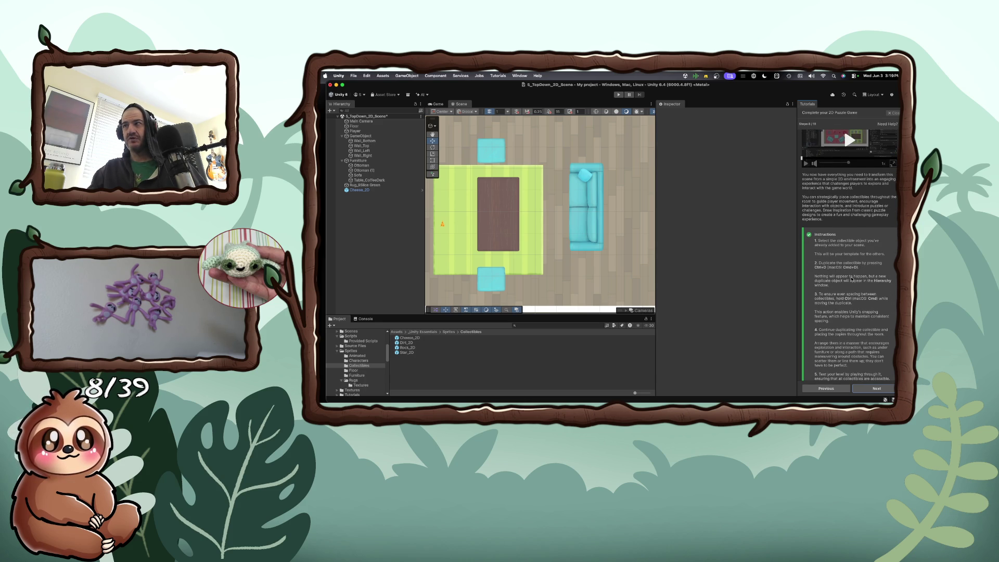
{"action": "scroll", "coordinate": [852, 279], "scroll_direction": "down", "scroll_amount": 1}
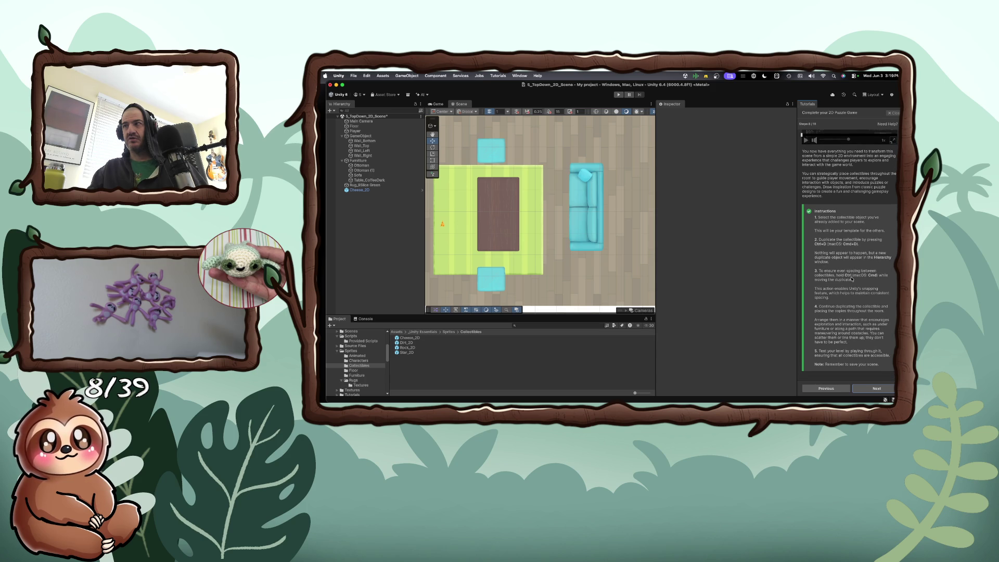
{"action": "left_click", "coordinate": [443, 227]}
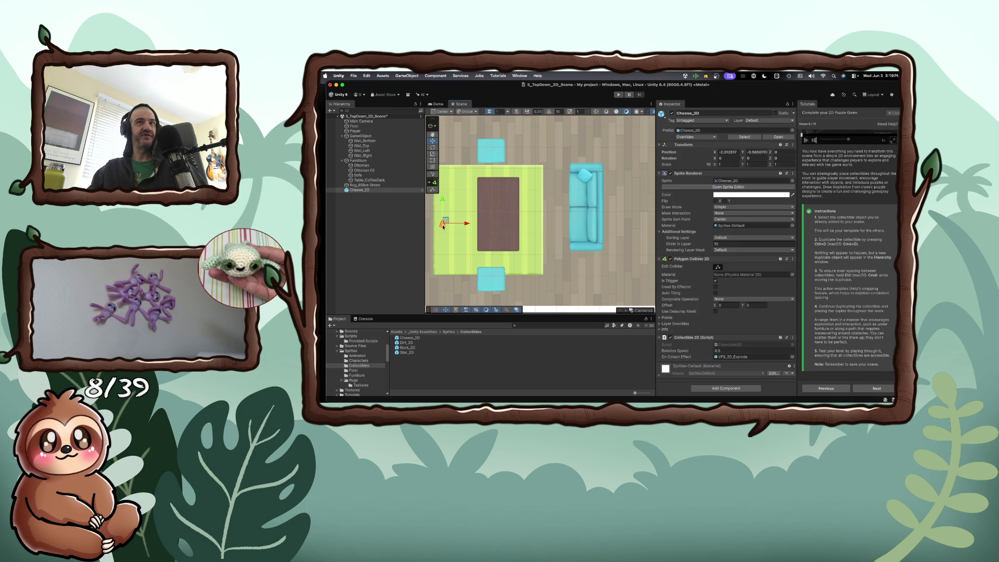
{"action": "key", "text": "super+d"}
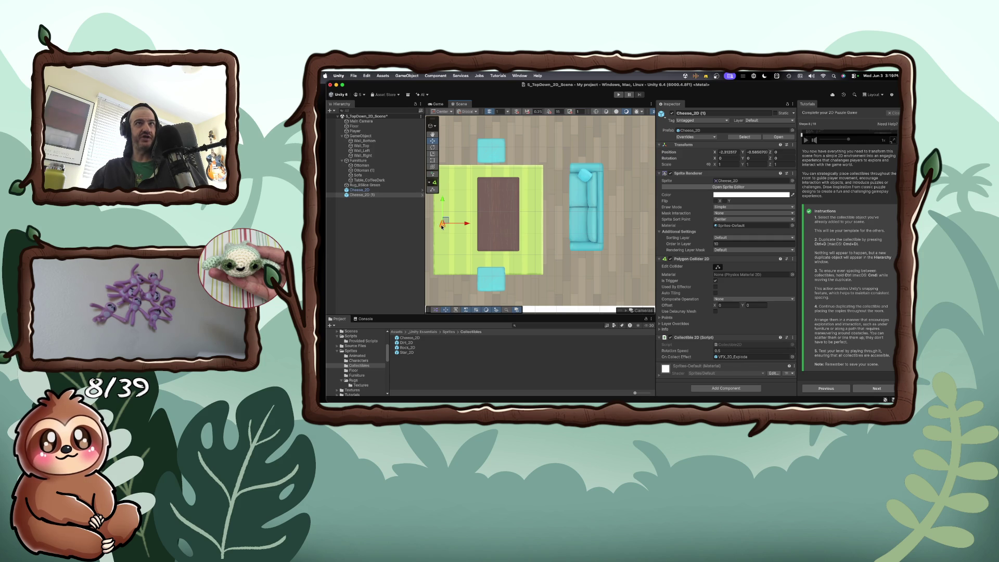
{"action": "left_click_drag", "start_coordinate": [450, 229], "coordinate": [590, 230]}
{"action": "left_click", "coordinate": [720, 244]}
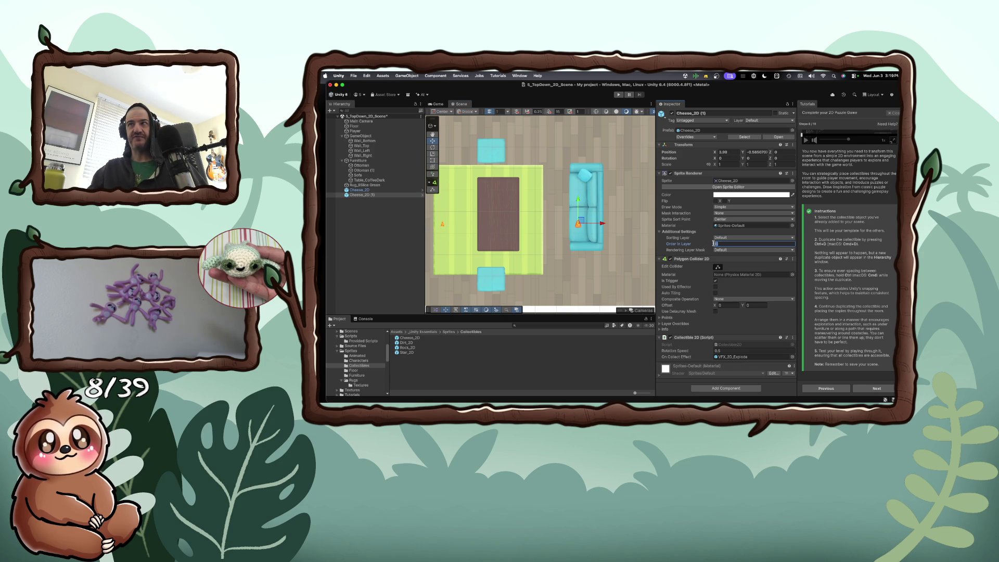
{"action": "type", "text": "5"}
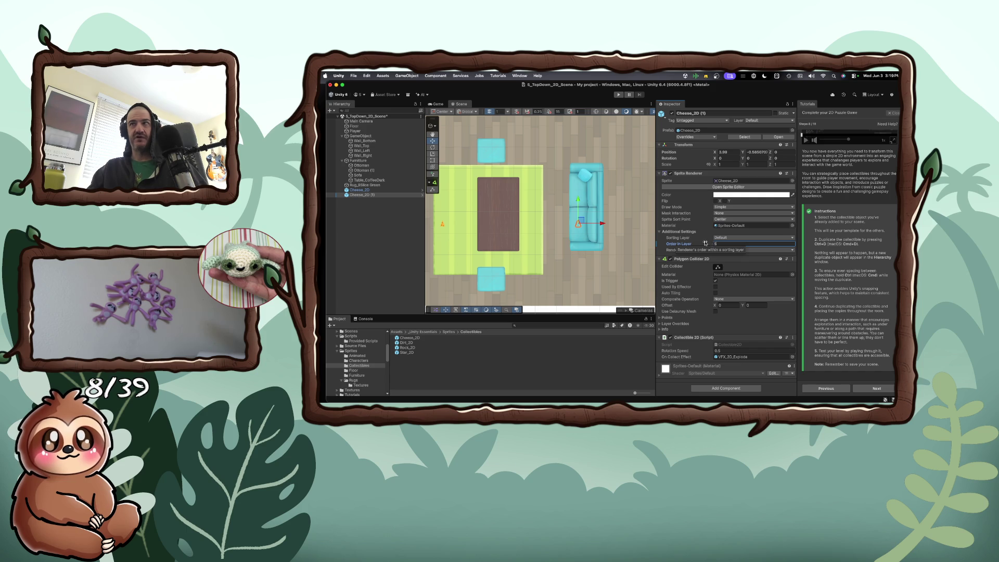
- Play-test collecting the sofa cheese, then advance the tutorial to hierarchy cleanup
{"action": "left_click", "coordinate": [620, 96]}
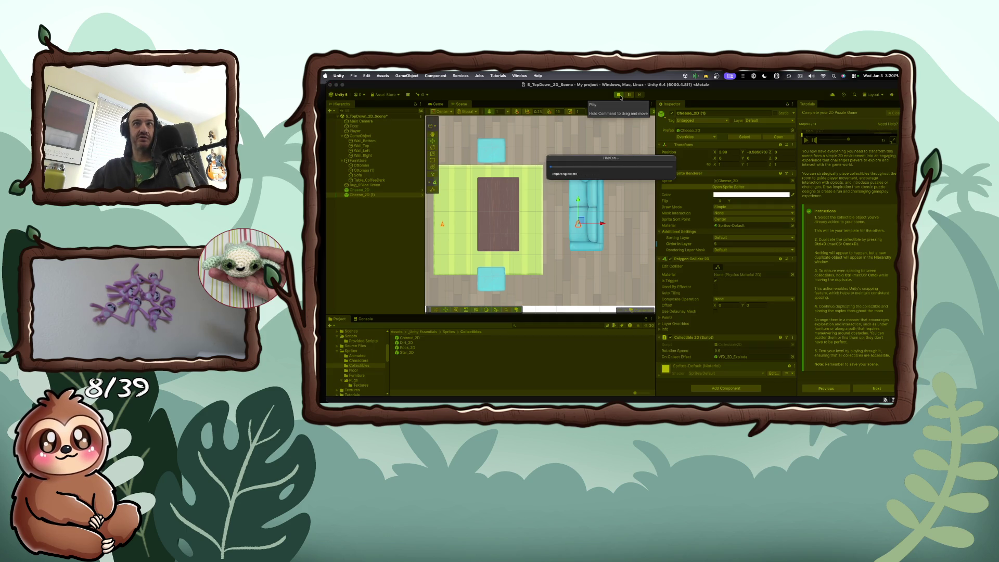
{"action": "key", "text": "Right"}
{"action": "key", "text": "Down"}
{"action": "key", "text": "Right"}
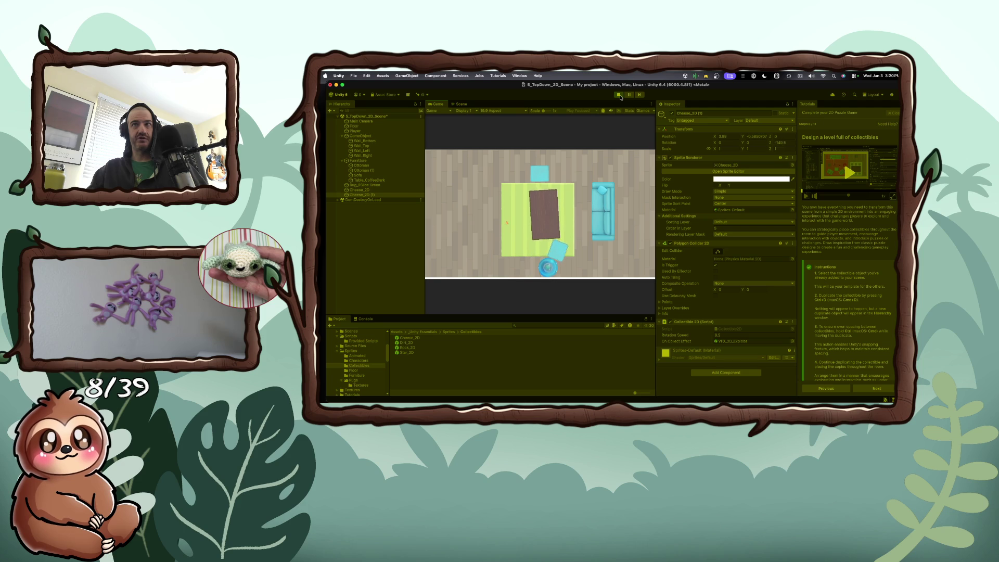
{"action": "key", "text": "Right"}
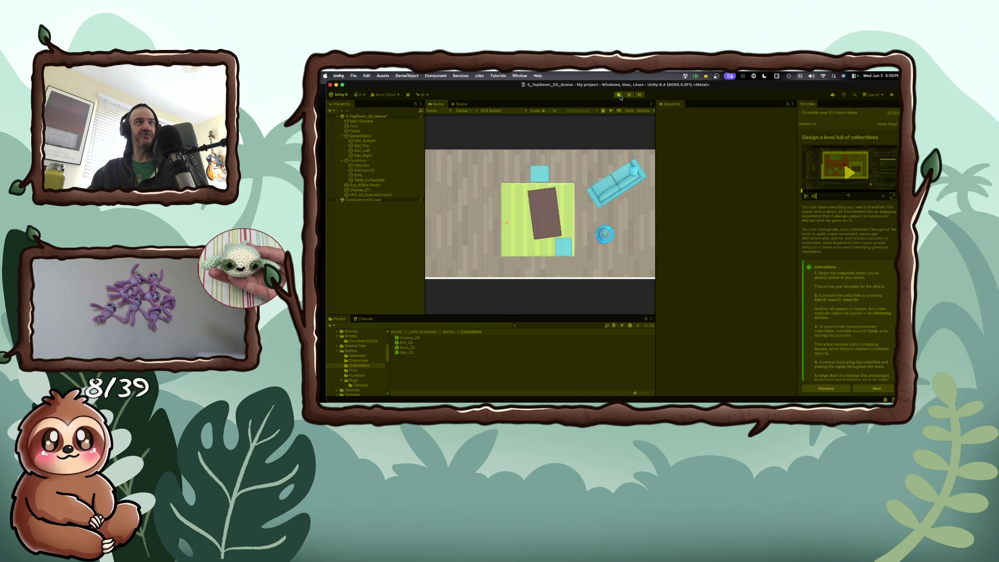
{"action": "left_click", "coordinate": [618, 94]}
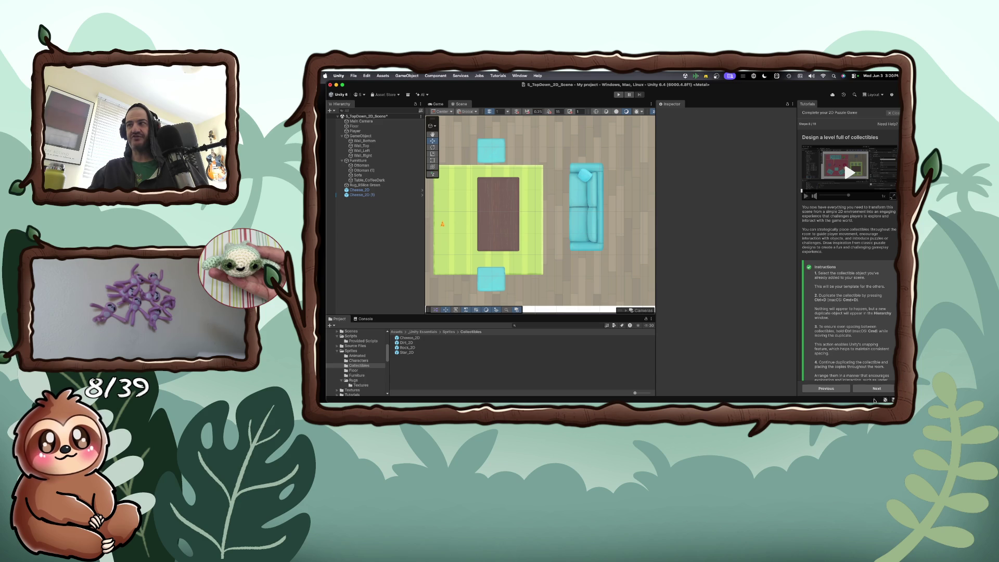
{"action": "scroll", "coordinate": [866, 364], "scroll_direction": "down", "scroll_amount": 3}
{"action": "left_click", "coordinate": [869, 386]}
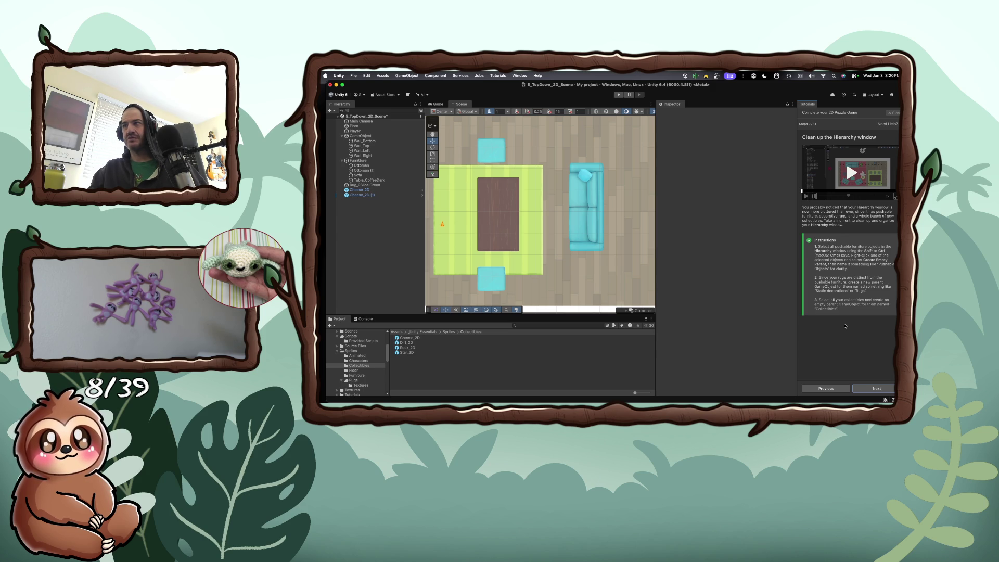
- Rename the Rug_9Slice Green object to Rugs
{"action": "left_click", "coordinate": [361, 185]}
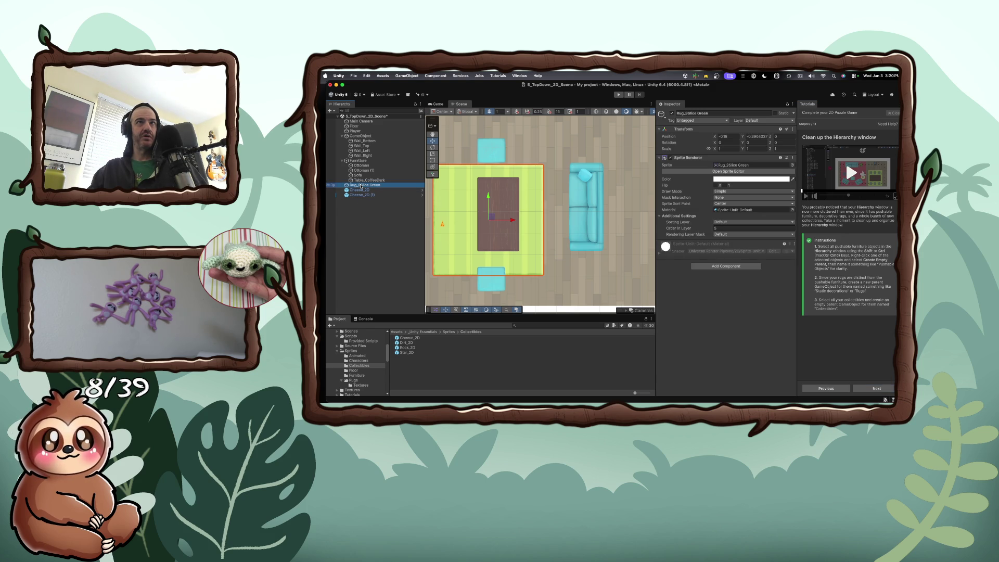
{"action": "double_click", "coordinate": [360, 186]}
{"action": "right_click", "coordinate": [362, 186]}
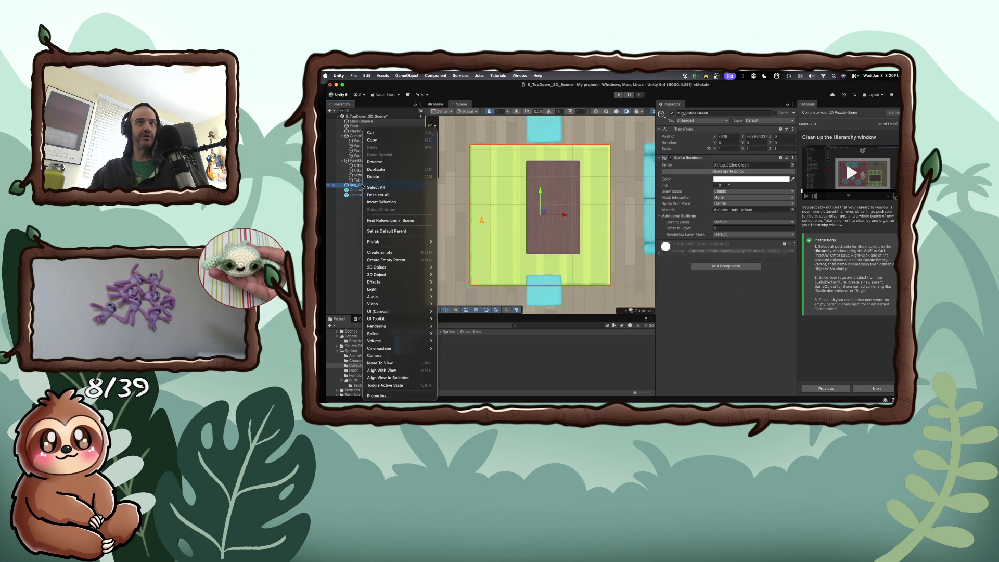
{"action": "left_click", "coordinate": [384, 162]}
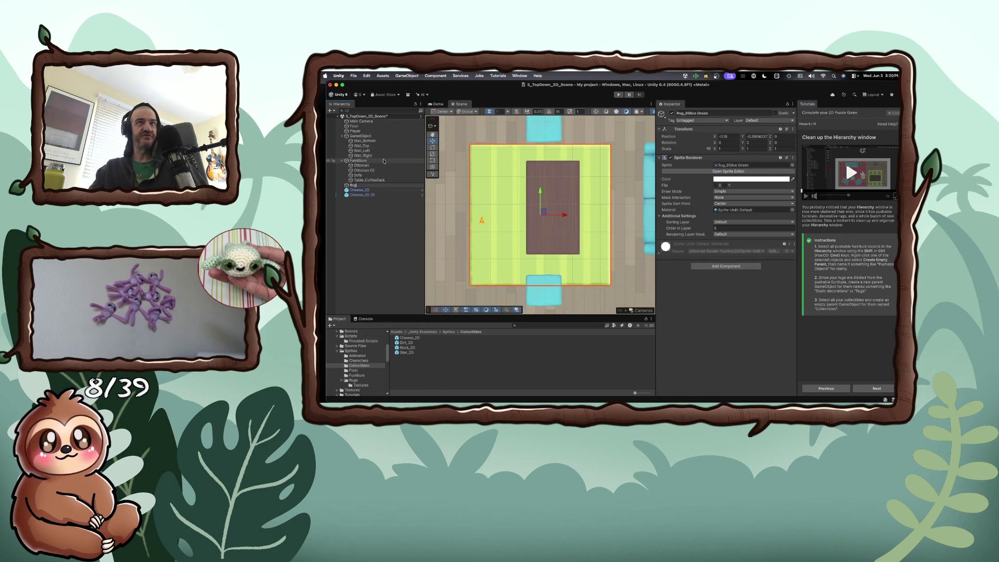
{"action": "key", "text": "Return"}
- Group Rugs under a new empty parent named Static Decorators and advance the tutorial
{"action": "right_click", "coordinate": [374, 185]}
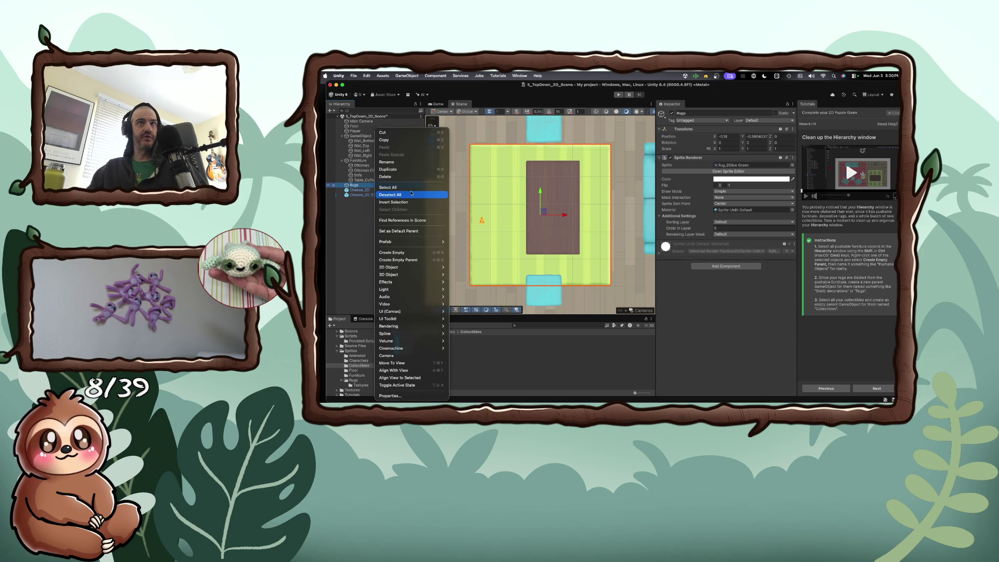
{"action": "left_click", "coordinate": [400, 259]}
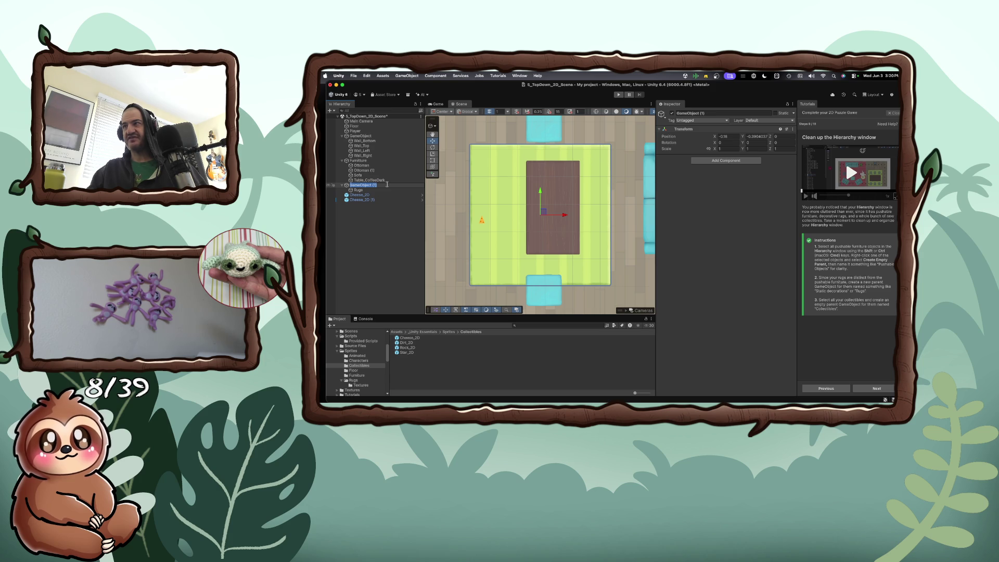
{"action": "type", "text": "Static Decora"}
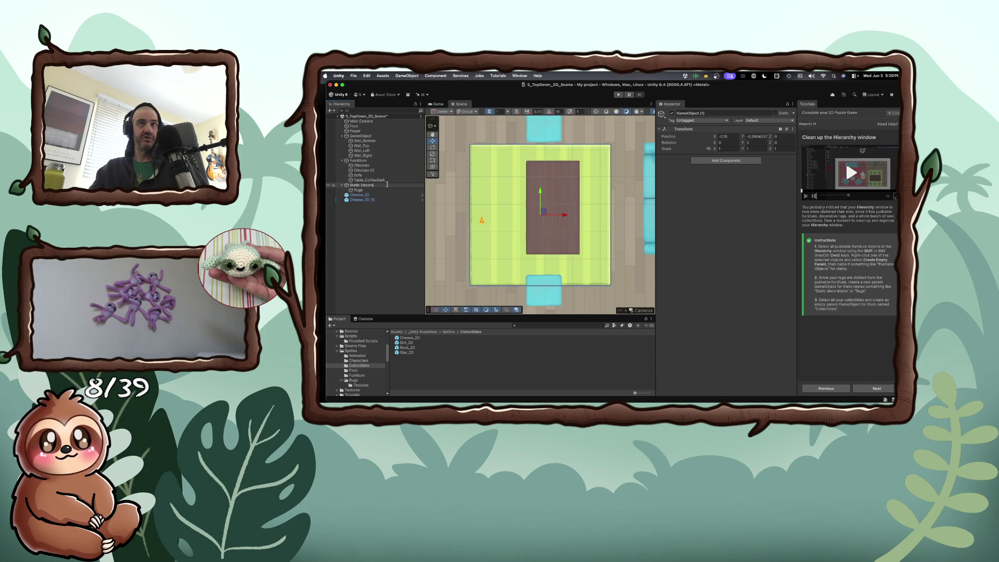
{"action": "type", "text": "s"}
{"action": "key", "text": "Return"}
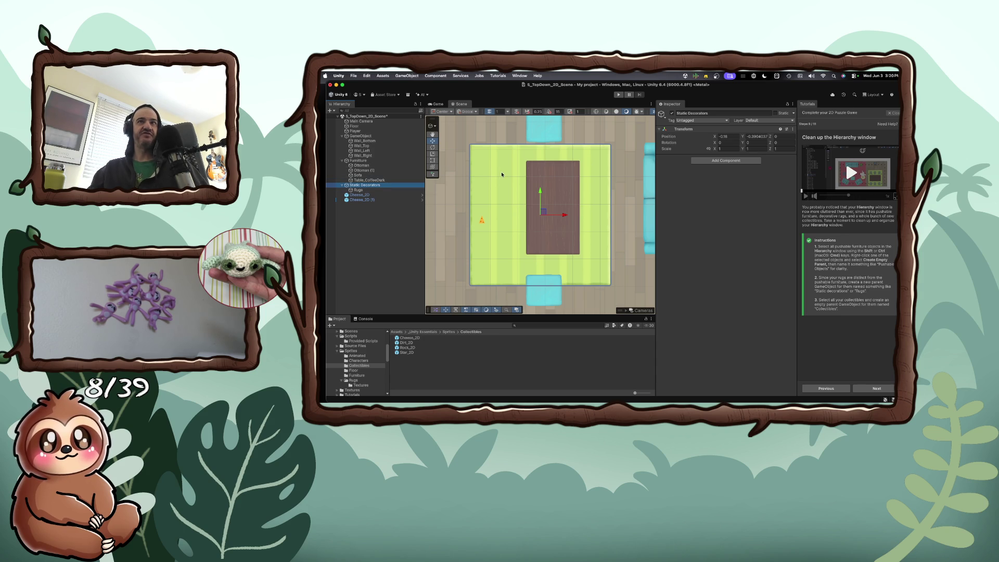
{"action": "left_click", "coordinate": [876, 388]}
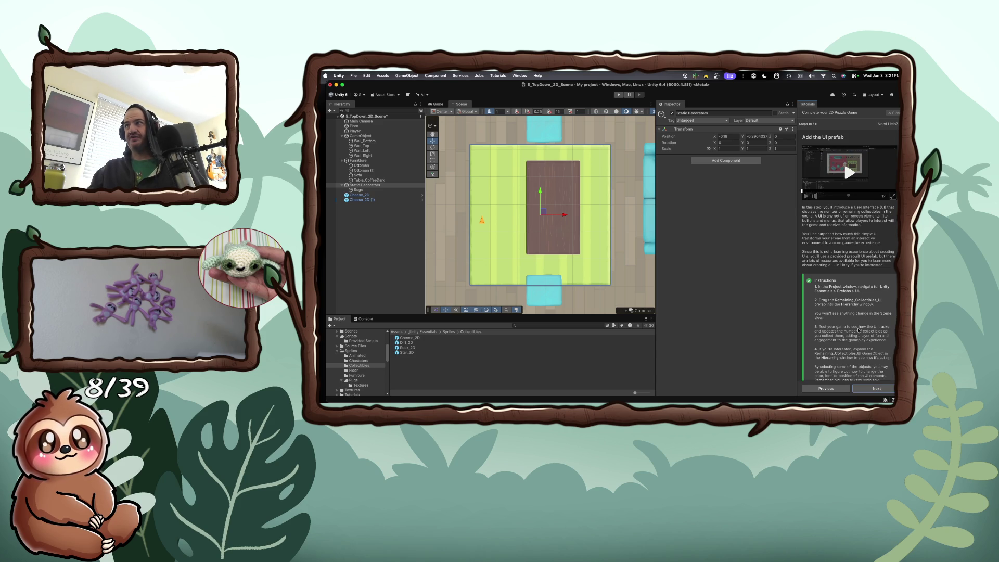
- Browse to _Unity Essentials > Prefabs > UI and drag Remaining_Collectibles_UI into the Hierarchy
{"action": "scroll", "coordinate": [859, 330], "scroll_direction": "down", "scroll_amount": 2}
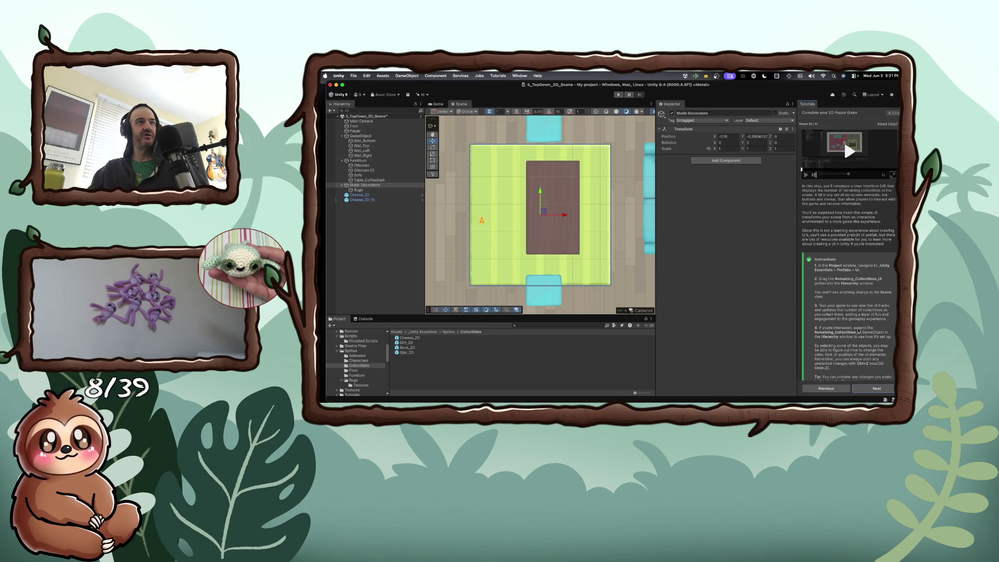
{"action": "scroll", "coordinate": [859, 330], "scroll_direction": "down", "scroll_amount": 2}
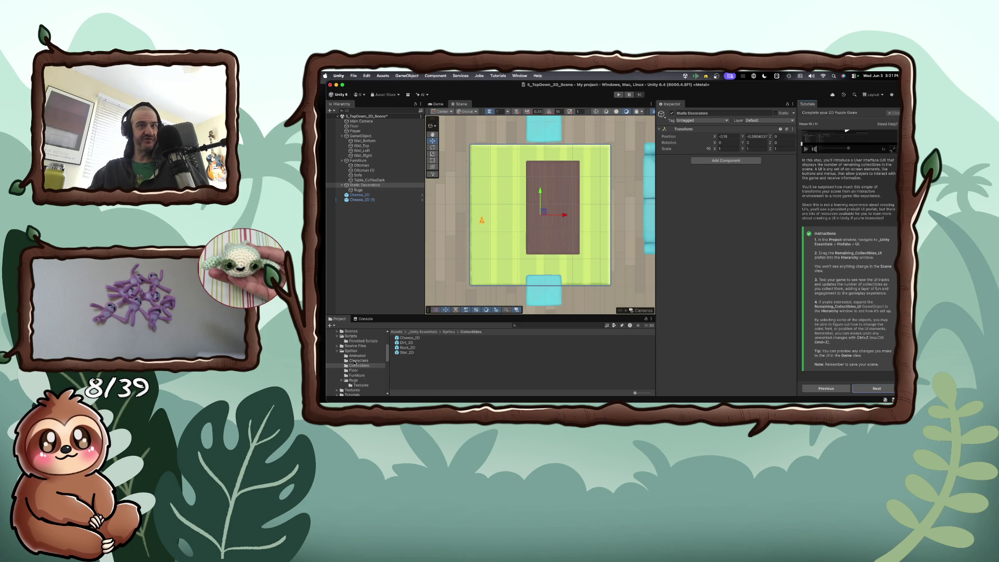
{"action": "scroll", "coordinate": [354, 363], "scroll_direction": "up", "scroll_amount": 5}
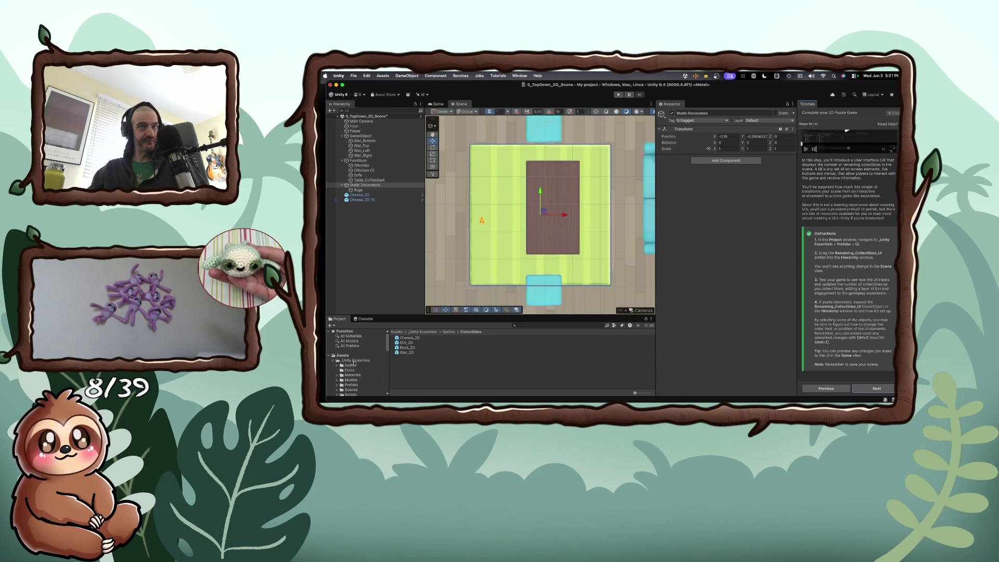
{"action": "scroll", "coordinate": [354, 363], "scroll_direction": "down", "scroll_amount": 3}
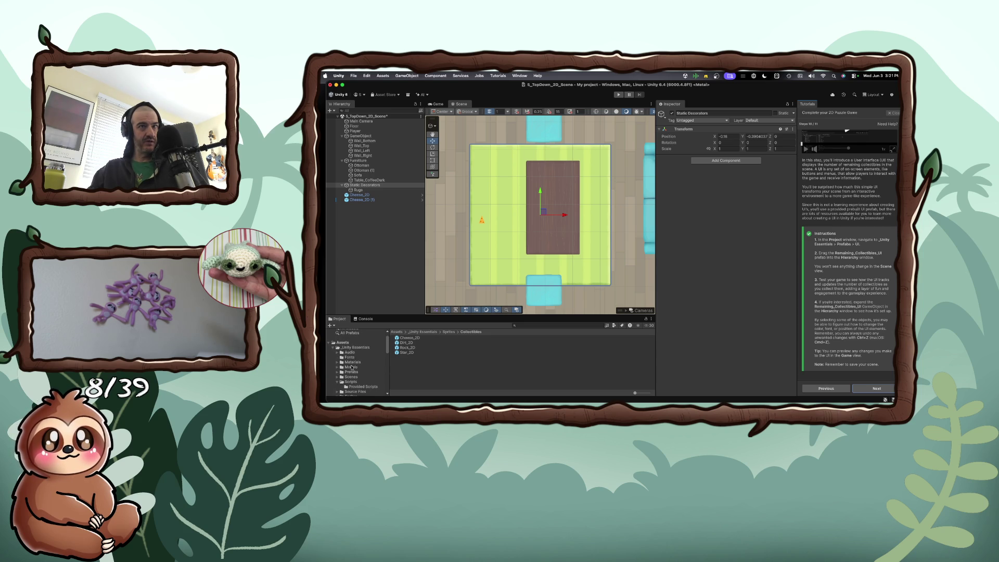
{"action": "left_click", "coordinate": [337, 372]}
{"action": "scroll", "coordinate": [346, 374], "scroll_direction": "down", "scroll_amount": 5}
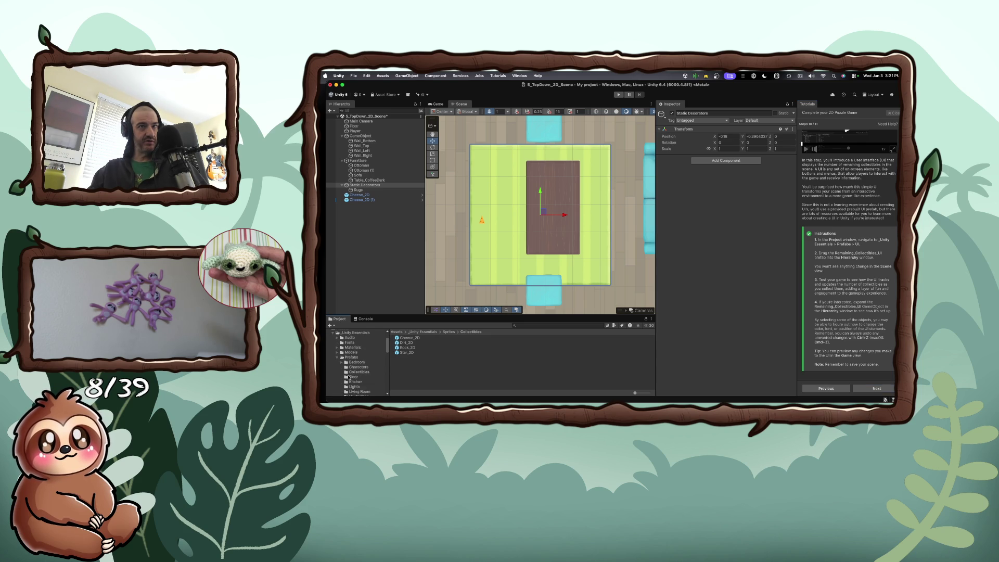
{"action": "scroll", "coordinate": [348, 377], "scroll_direction": "down", "scroll_amount": 5}
{"action": "left_click", "coordinate": [351, 380]}
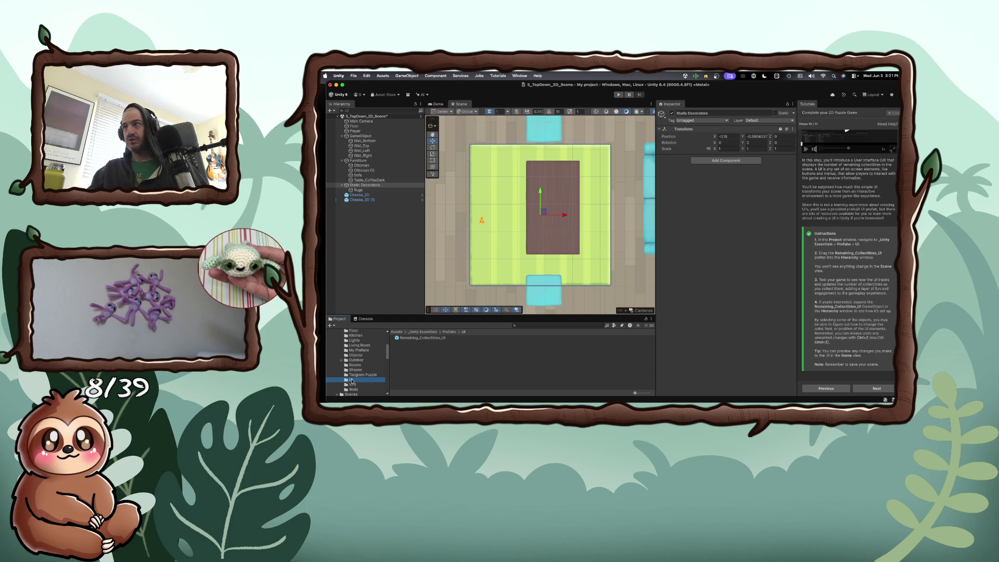
{"action": "left_click", "coordinate": [351, 380]}
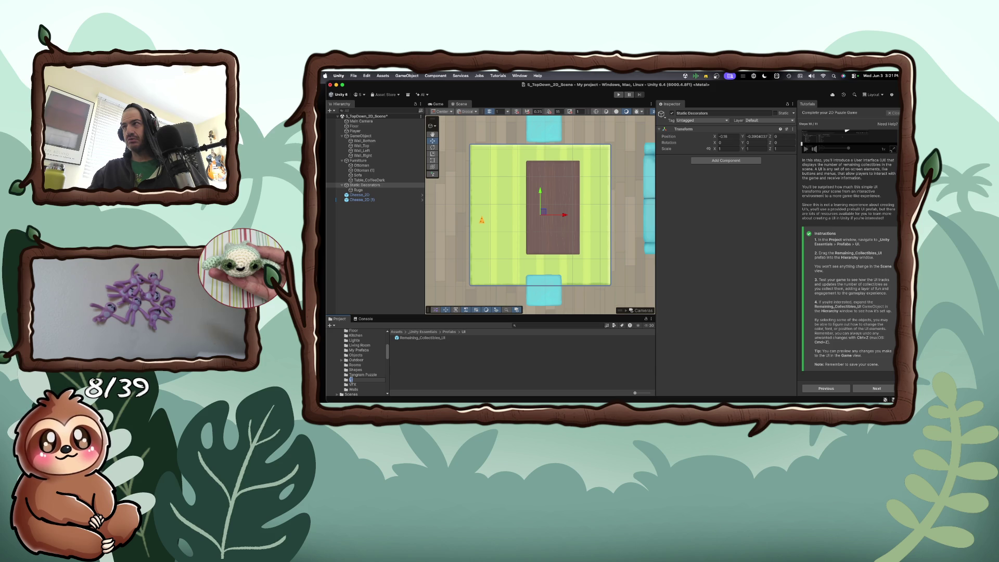
{"action": "key", "text": "Escape"}
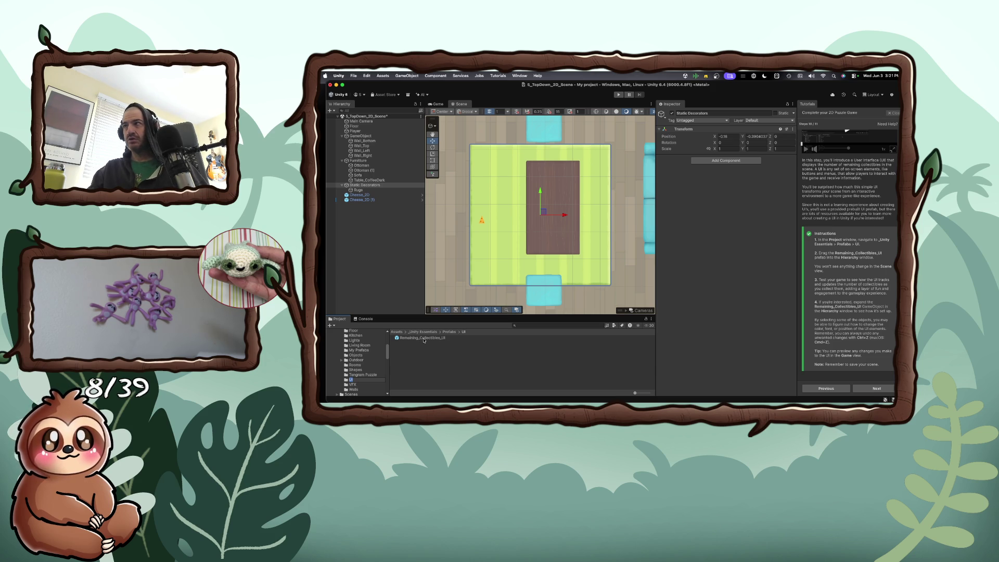
{"action": "left_click_drag", "start_coordinate": [424, 339], "coordinate": [361, 251]}
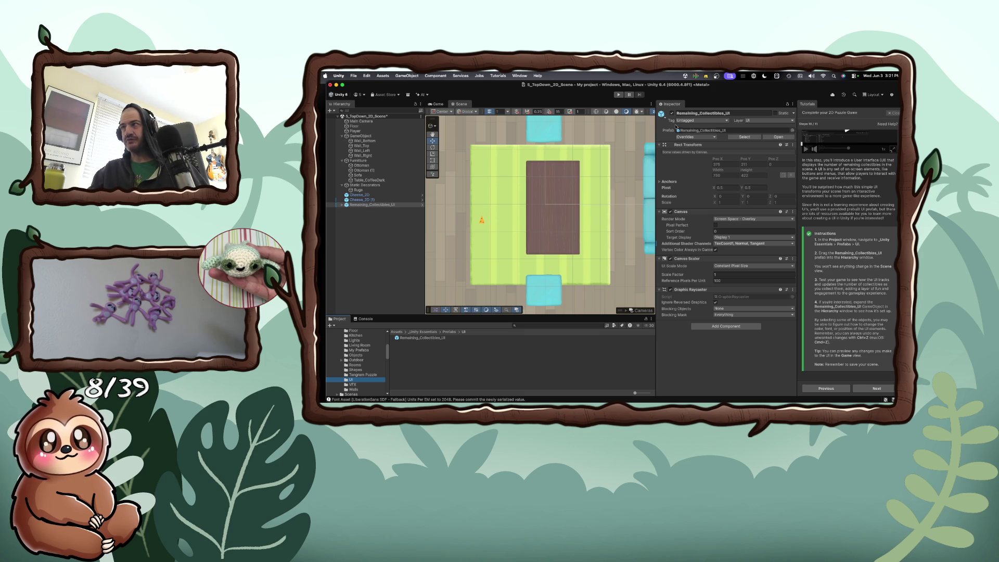
- Play-test collecting every cheese until the 'Collectibles remaining' counter reaches 0
{"action": "left_click", "coordinate": [618, 94]}
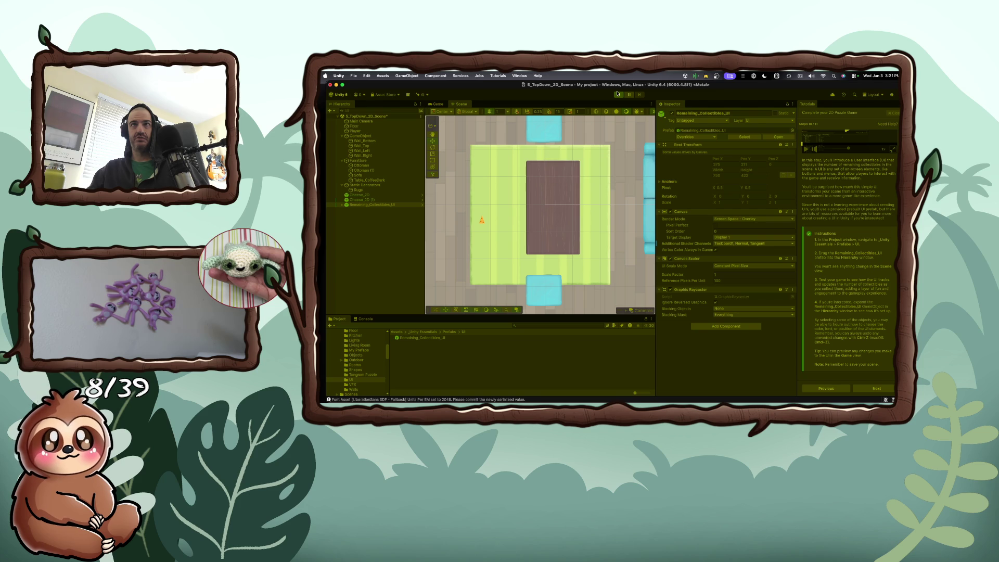
{"action": "key", "text": "Right"}
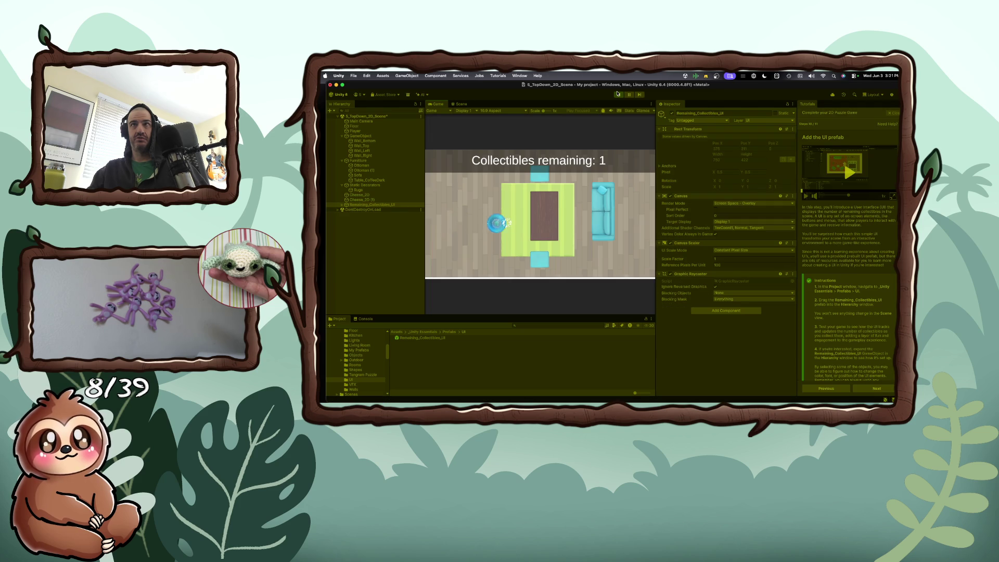
{"action": "key", "text": "Right"}
{"action": "key", "text": "Up"}
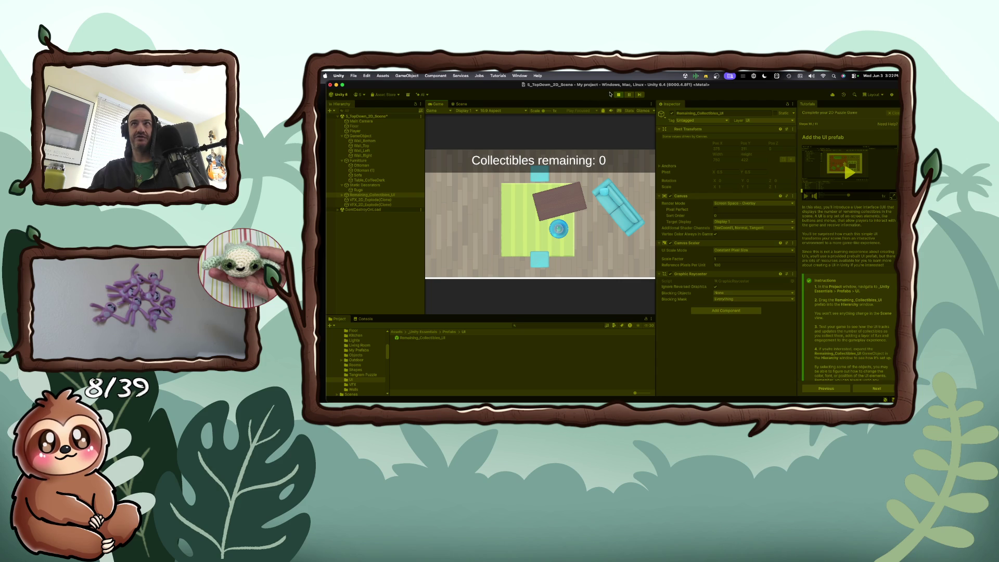
{"action": "left_click", "coordinate": [618, 94]}
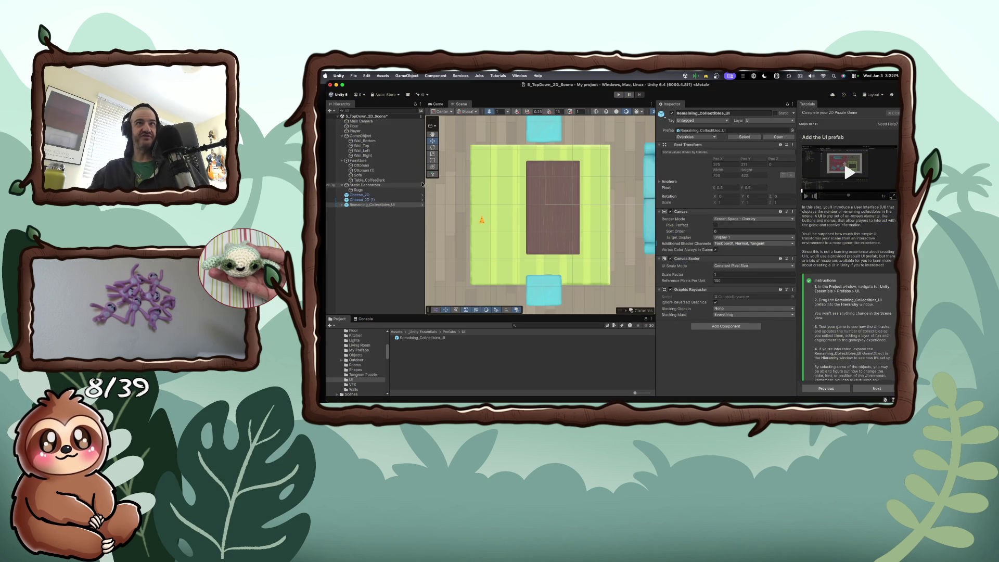
- Expand Remaining_Collectibles_UI and Image, then select and inspect the Text (TMP) child
{"action": "left_click", "coordinate": [342, 205]}
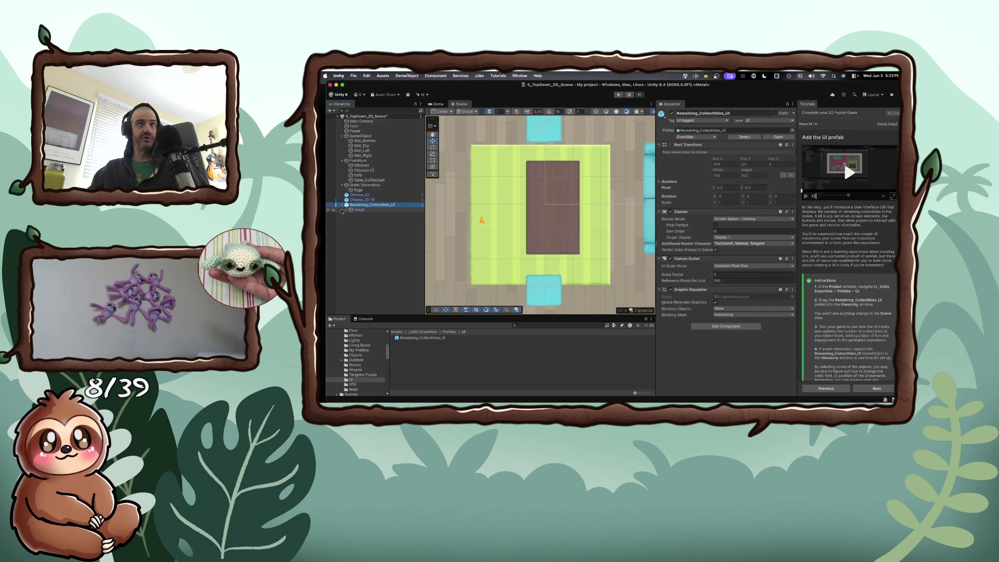
{"action": "left_click", "coordinate": [346, 210]}
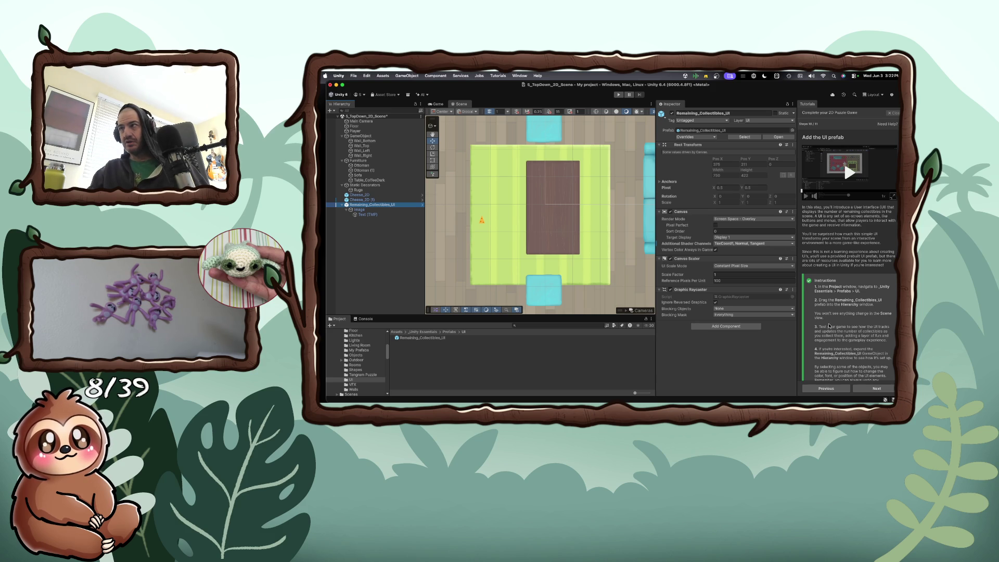
{"action": "scroll", "coordinate": [822, 322], "scroll_direction": "down", "scroll_amount": 3}
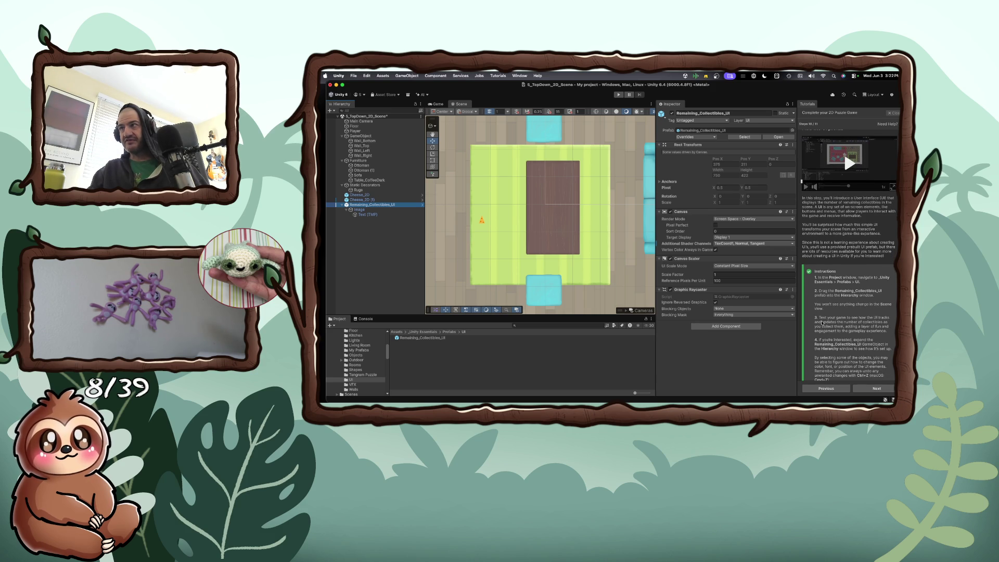
{"action": "scroll", "coordinate": [822, 323], "scroll_direction": "down", "scroll_amount": 1}
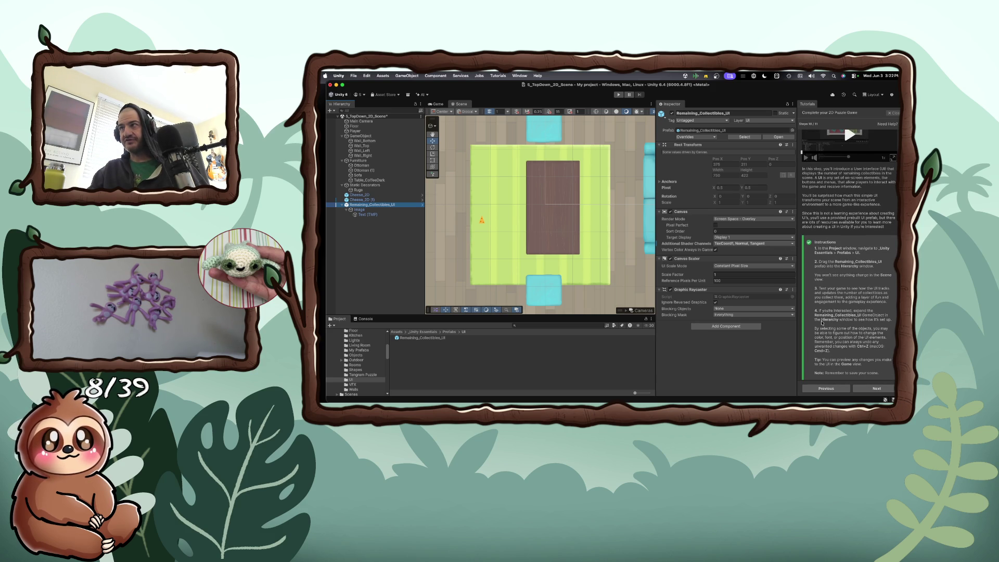
{"action": "scroll", "coordinate": [822, 323], "scroll_direction": "down", "scroll_amount": 1}
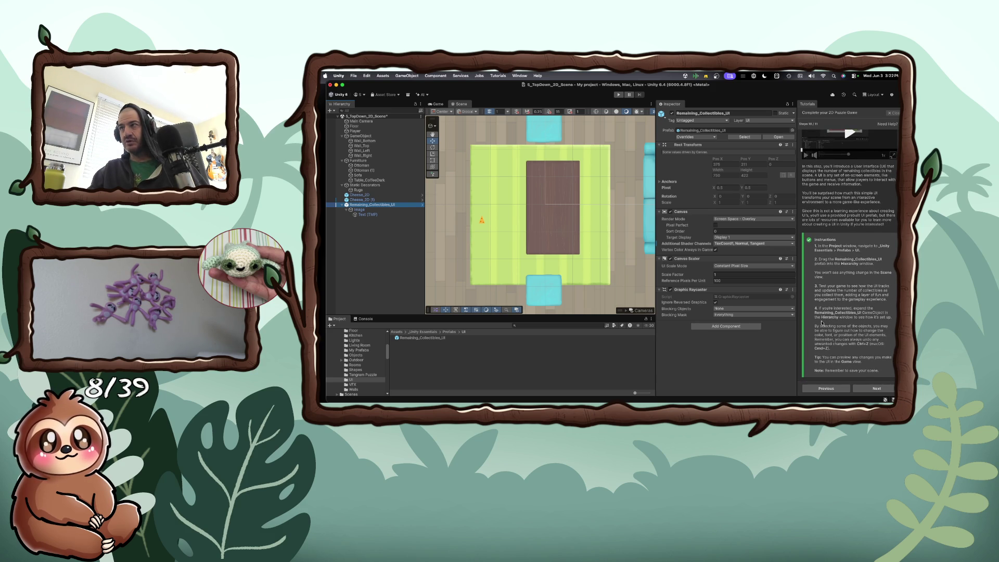
{"action": "scroll", "coordinate": [822, 322], "scroll_direction": "down", "scroll_amount": 1}
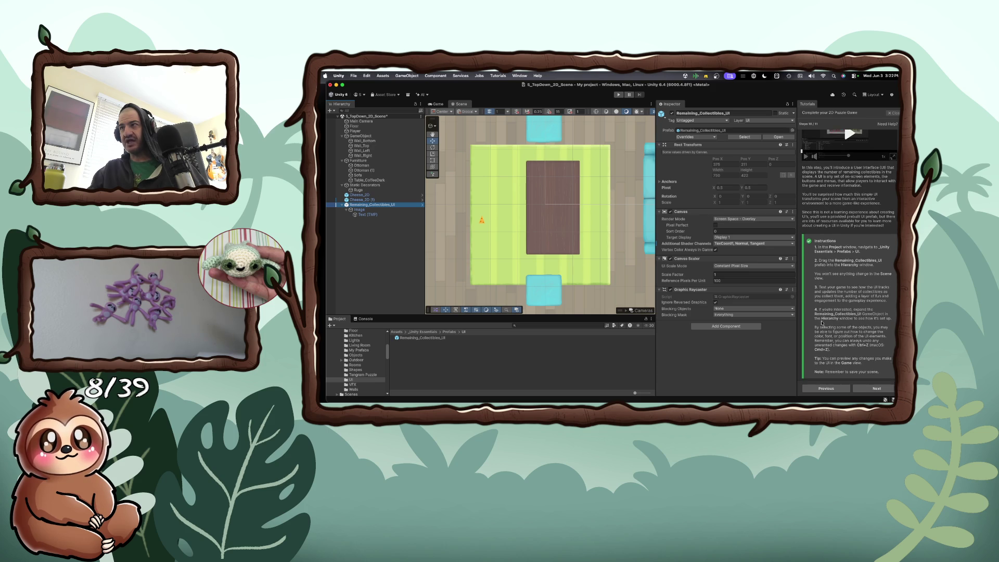
{"action": "scroll", "coordinate": [822, 323], "scroll_direction": "down", "scroll_amount": 1}
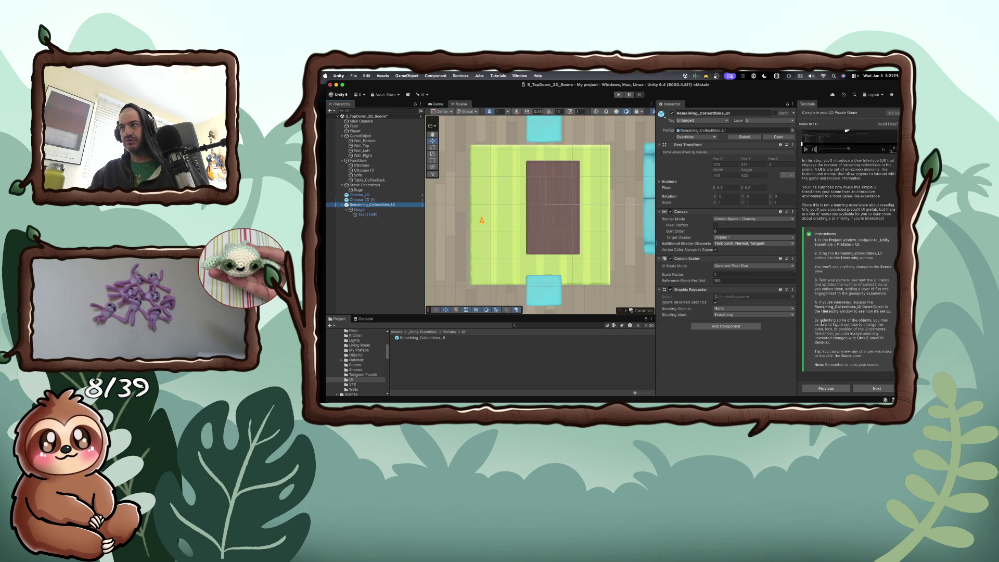
{"action": "double_click", "coordinate": [360, 215]}
{"action": "left_click", "coordinate": [359, 210]}
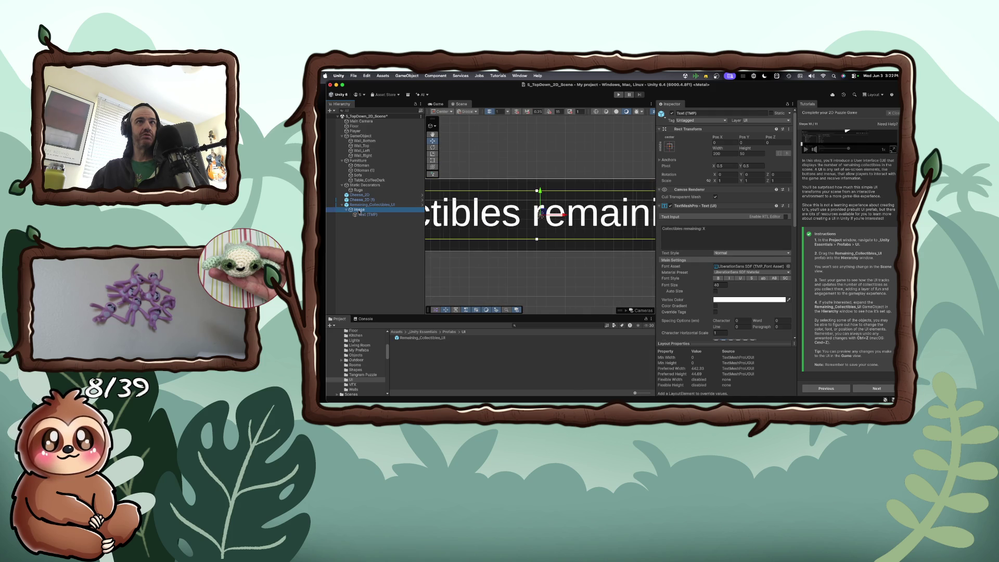
- Frame the Remaining_Collectibles_UI canvas, compare its Game and Scene views, then select the scene root
{"action": "double_click", "coordinate": [357, 205]}
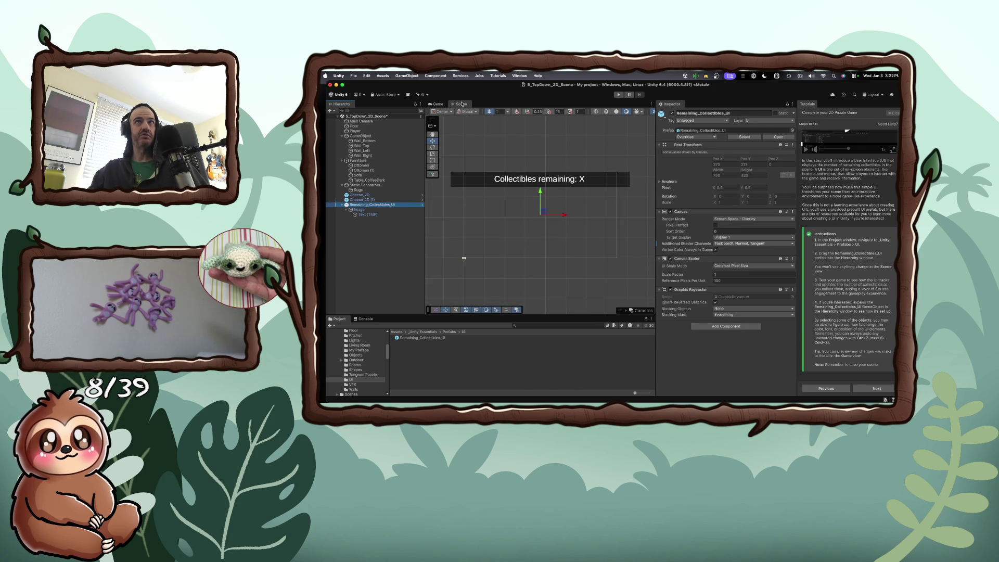
{"action": "left_click", "coordinate": [437, 104]}
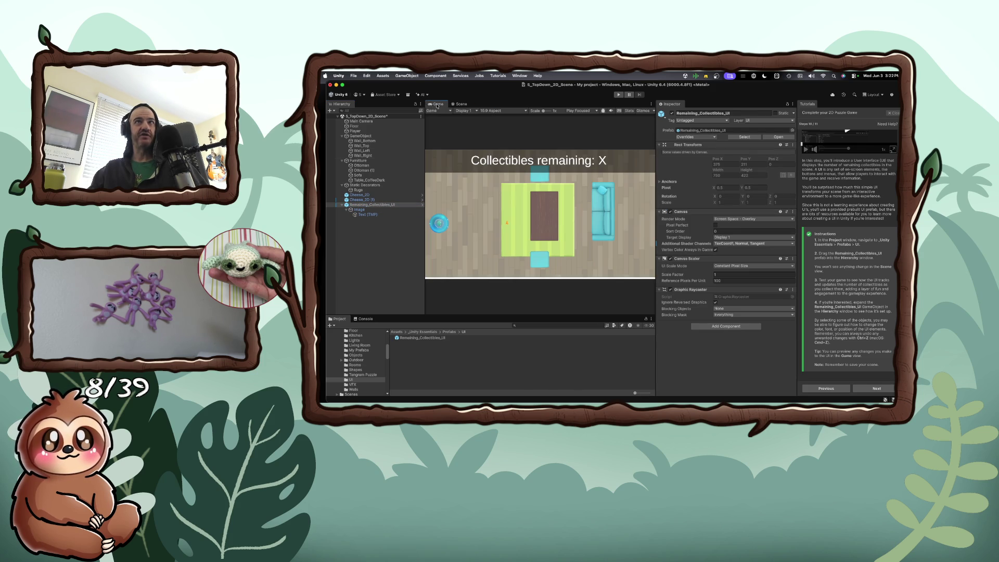
{"action": "left_click", "coordinate": [459, 105]}
{"action": "left_click", "coordinate": [437, 104]}
{"action": "left_click", "coordinate": [460, 105]}
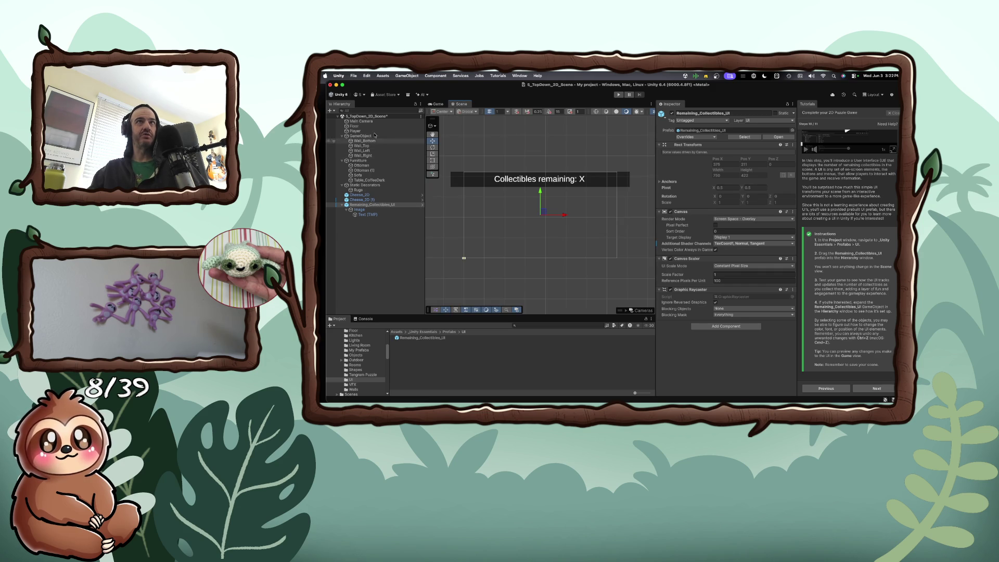
{"action": "left_click", "coordinate": [368, 116]}
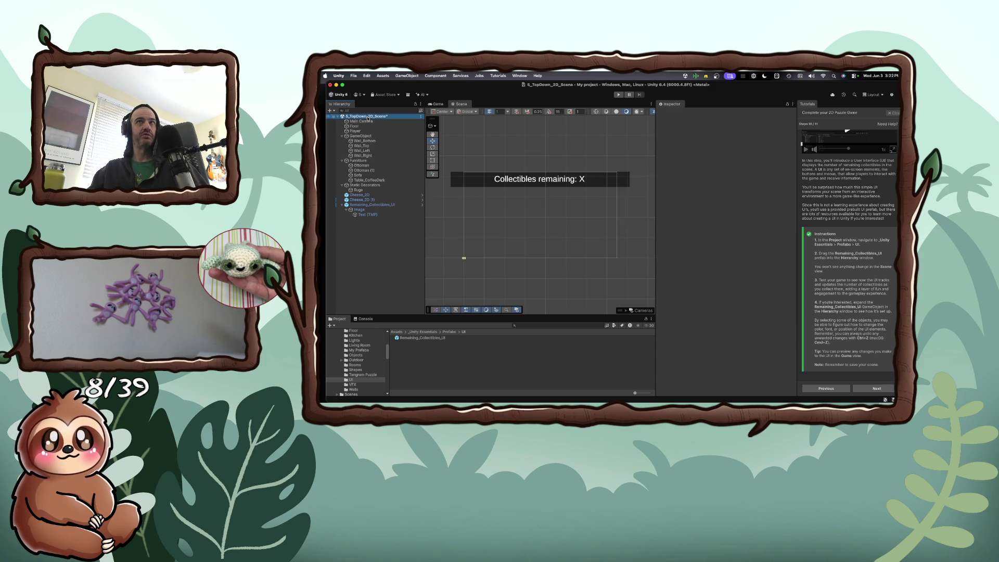
- Frame the Furniture group and zoom out to show the whole living room
{"action": "double_click", "coordinate": [356, 161]}
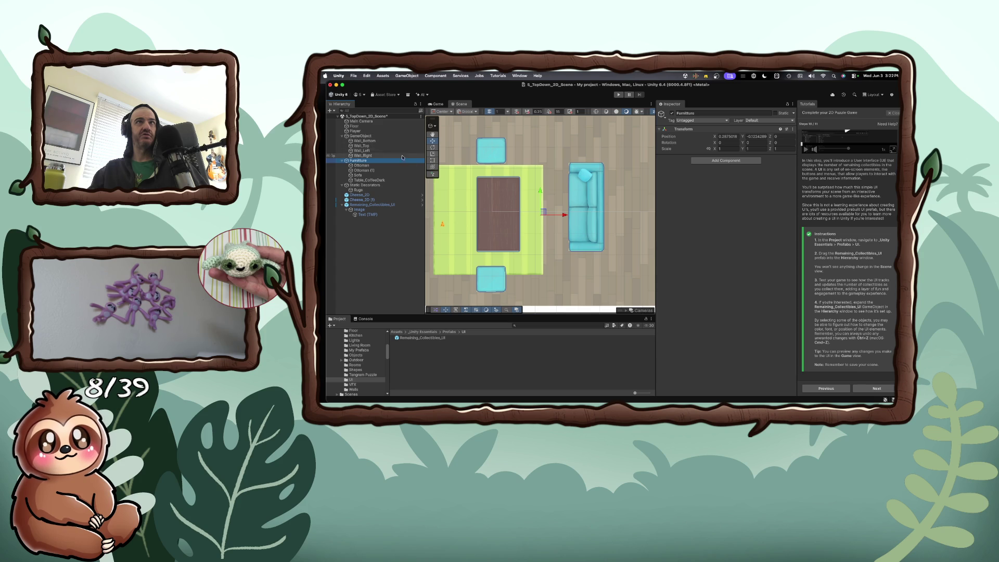
{"action": "scroll", "coordinate": [464, 207], "scroll_direction": "down", "scroll_amount": 2}
{"action": "scroll", "coordinate": [464, 206], "scroll_direction": "down", "scroll_amount": 3}
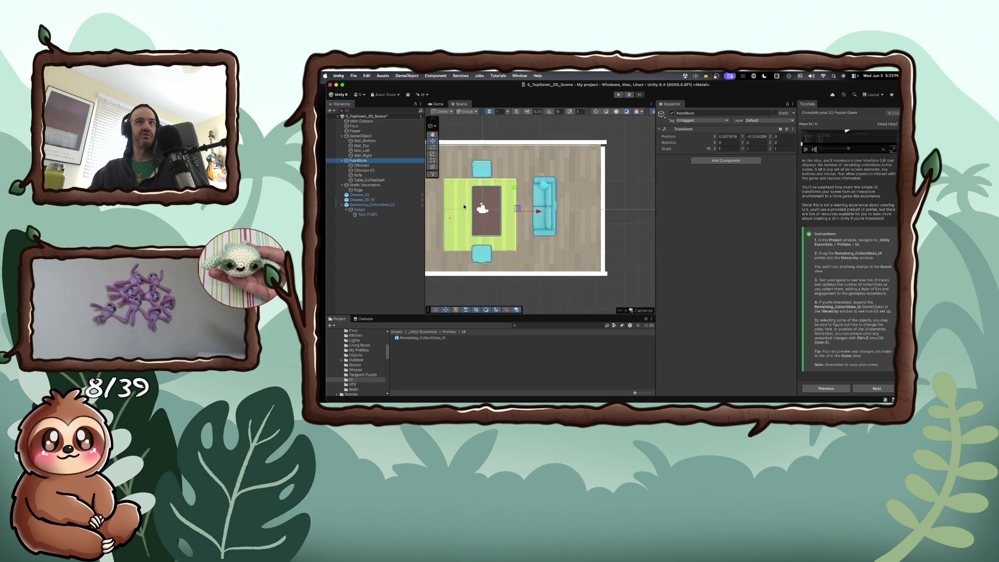
{"action": "left_click", "coordinate": [475, 207]}
{"action": "scroll", "coordinate": [458, 207], "scroll_direction": "left", "scroll_amount": 3}
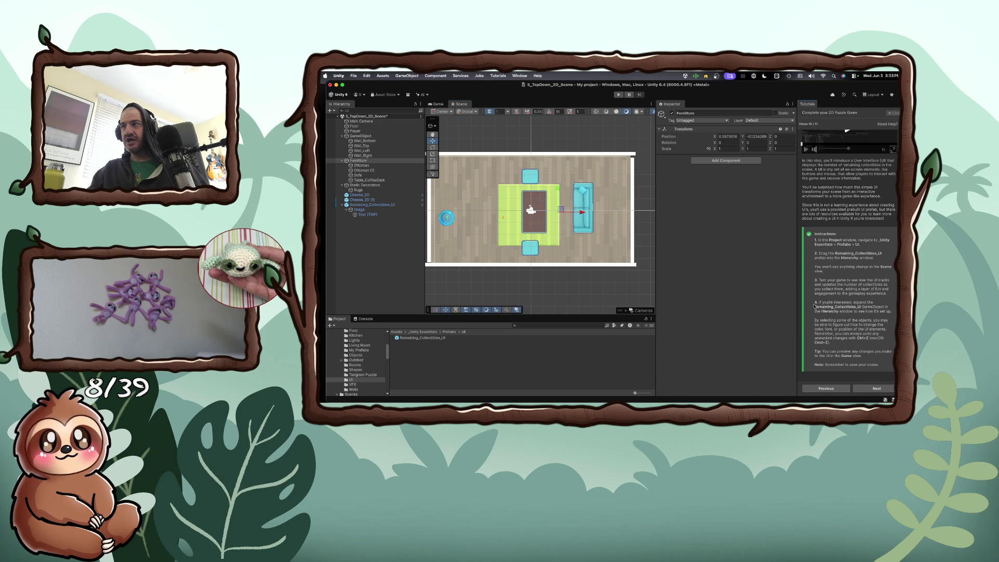
{"action": "scroll", "coordinate": [814, 306], "scroll_direction": "down", "scroll_amount": 1}
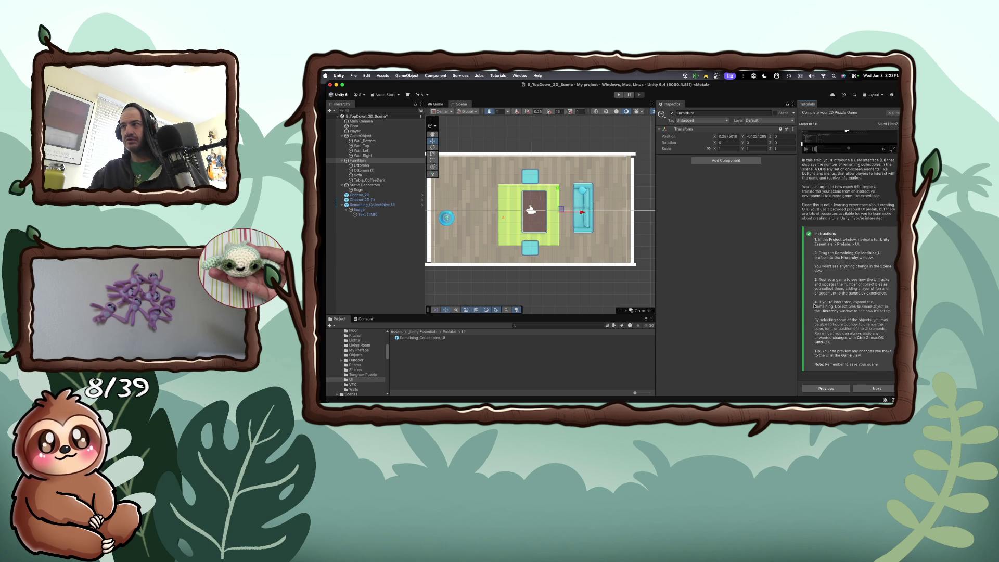
- Finish the tutorial with Next and Done, then maximize the editor window
{"action": "left_click", "coordinate": [877, 388]}
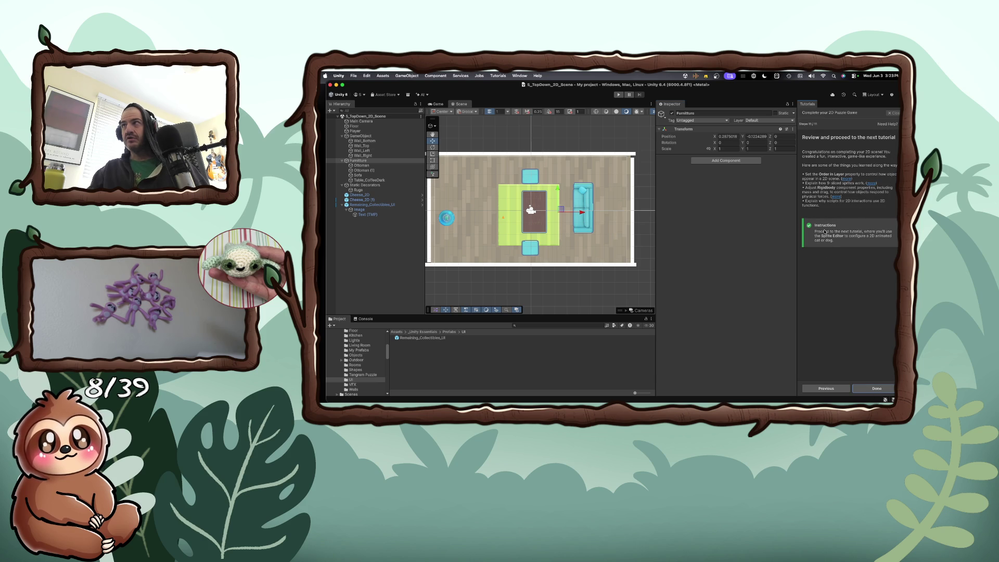
{"action": "left_click", "coordinate": [861, 387]}
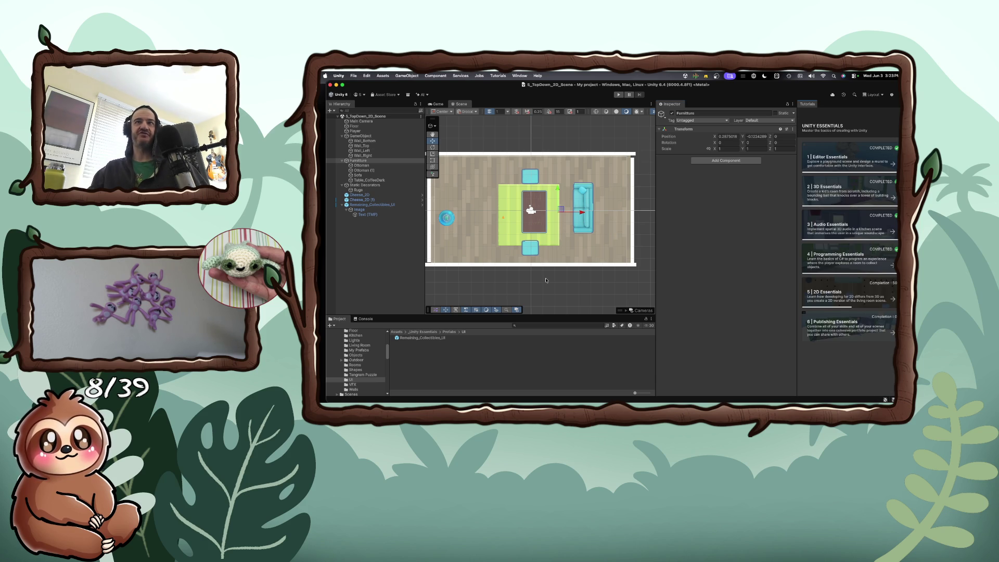
{"action": "left_click", "coordinate": [545, 279]}
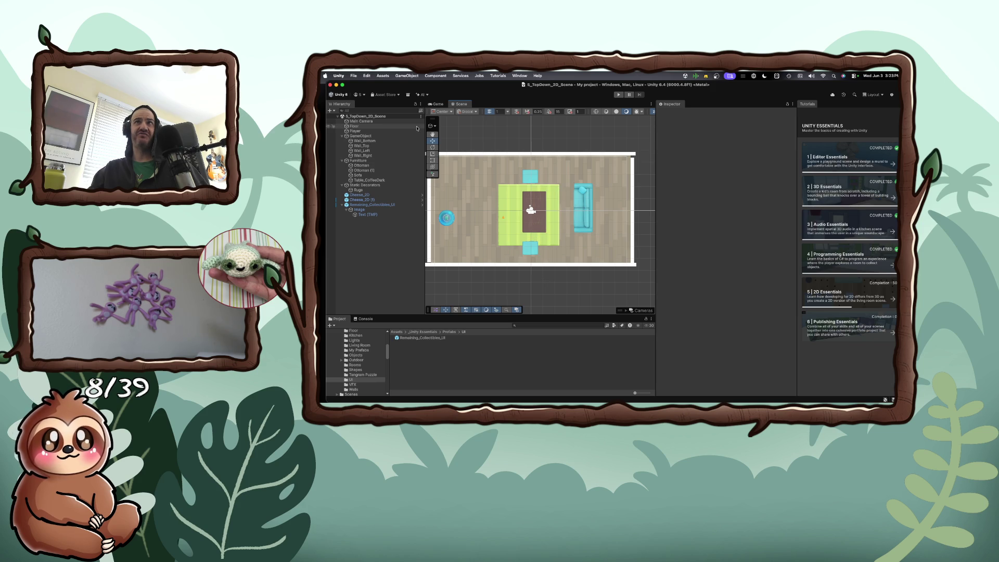
{"action": "left_click_drag", "start_coordinate": [449, 89], "coordinate": [529, 117]}
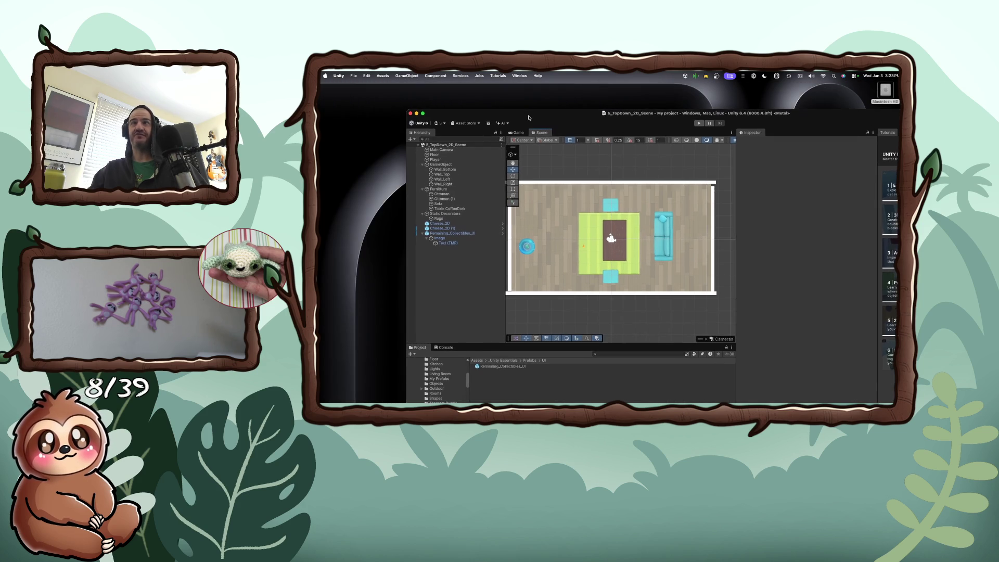
{"action": "double_click", "coordinate": [488, 114]}
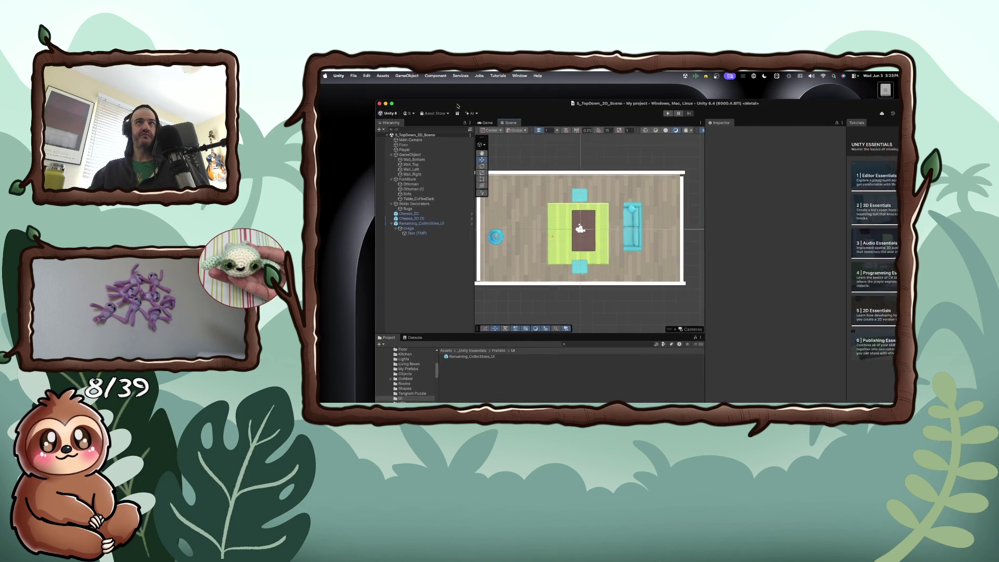